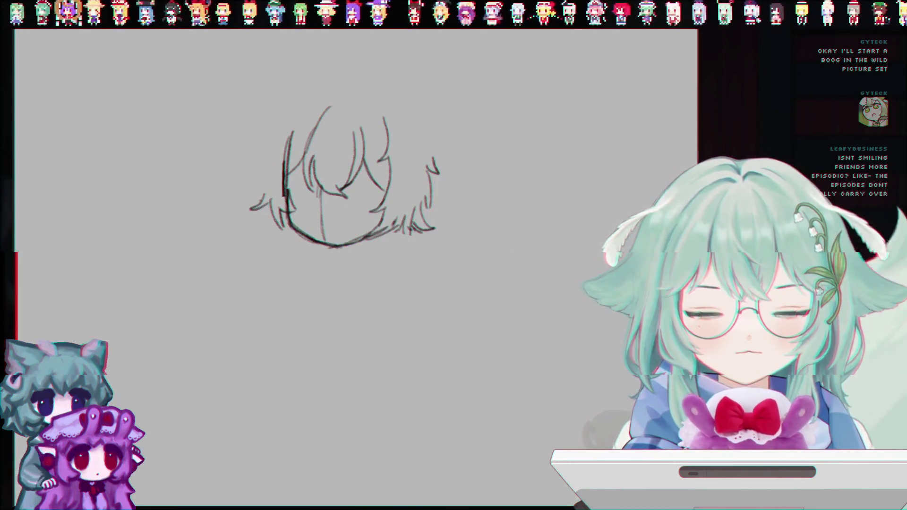
- Draw a short pencil stroke on the left side of the face for the eye
{"action": "left_click_drag", "start_coordinate": [286, 182], "coordinate": [312, 179]}
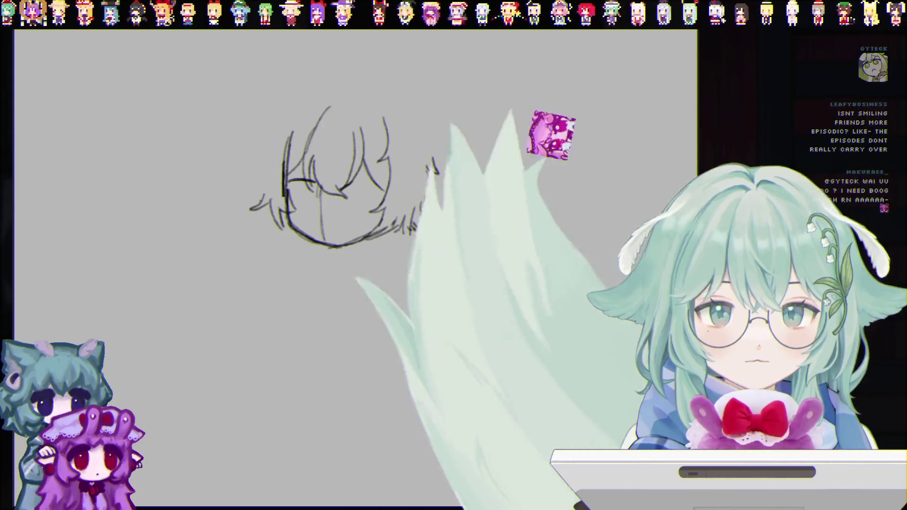
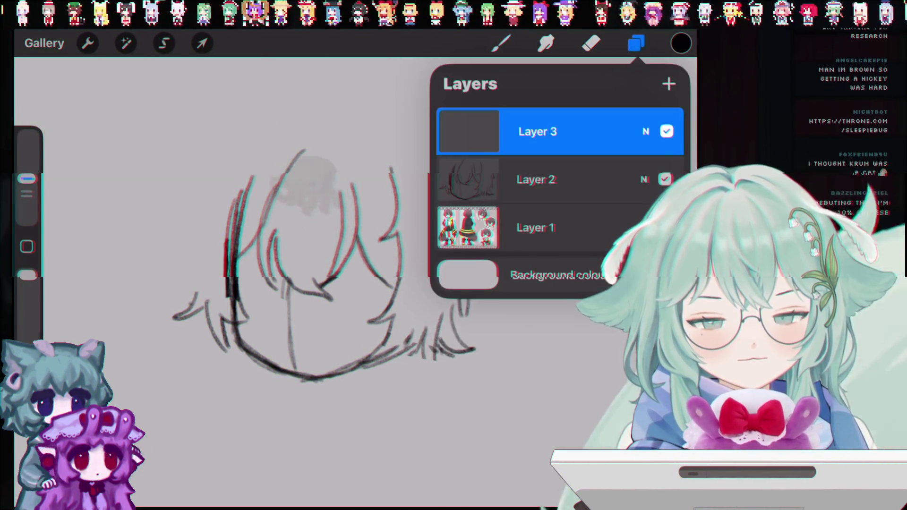
- Undo the last four pencil strokes on the head sketch
{"action": "scroll", "coordinate": [284, 284], "scroll_direction": "up", "scroll_amount": 2}
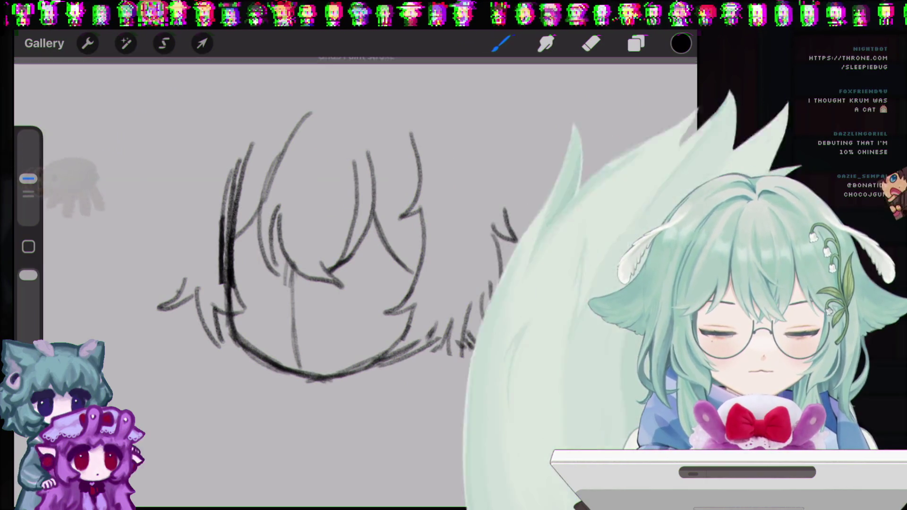
{"action": "key", "text": "ctrl+z"}
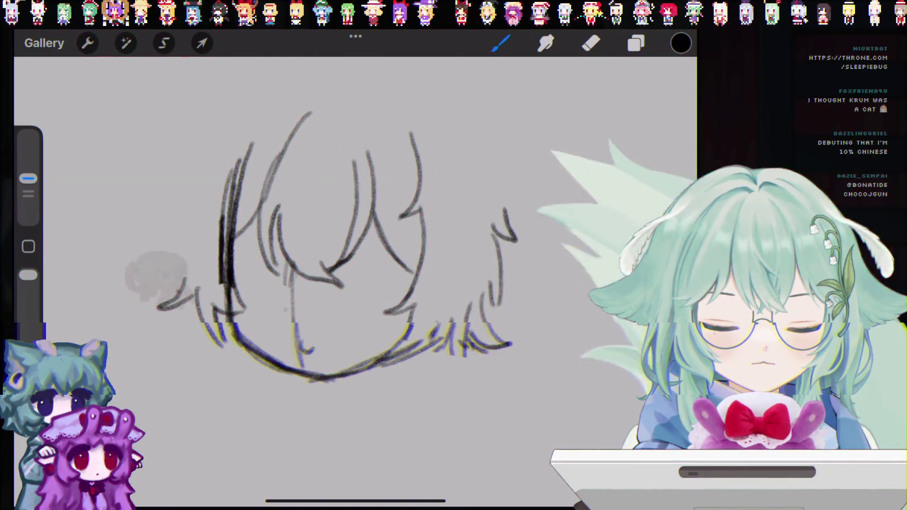
{"action": "key", "text": "ctrl+z"}
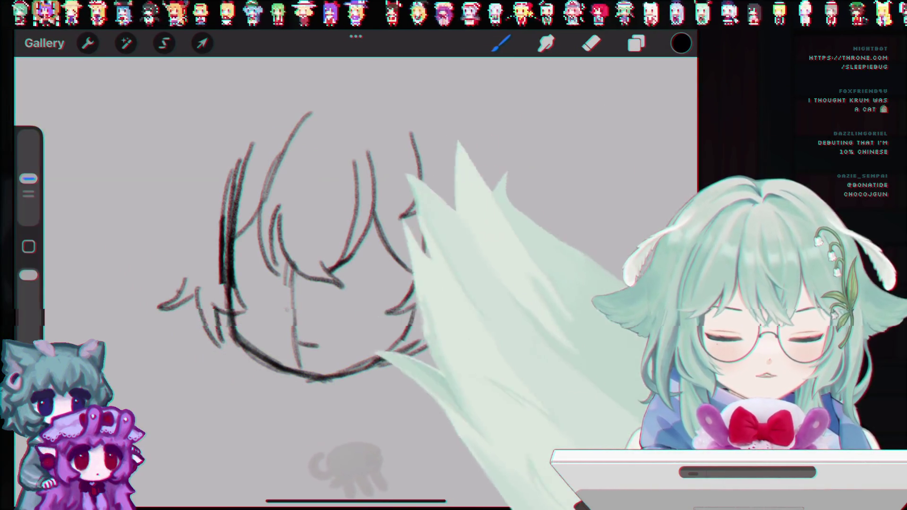
{"action": "key", "text": "ctrl+z"}
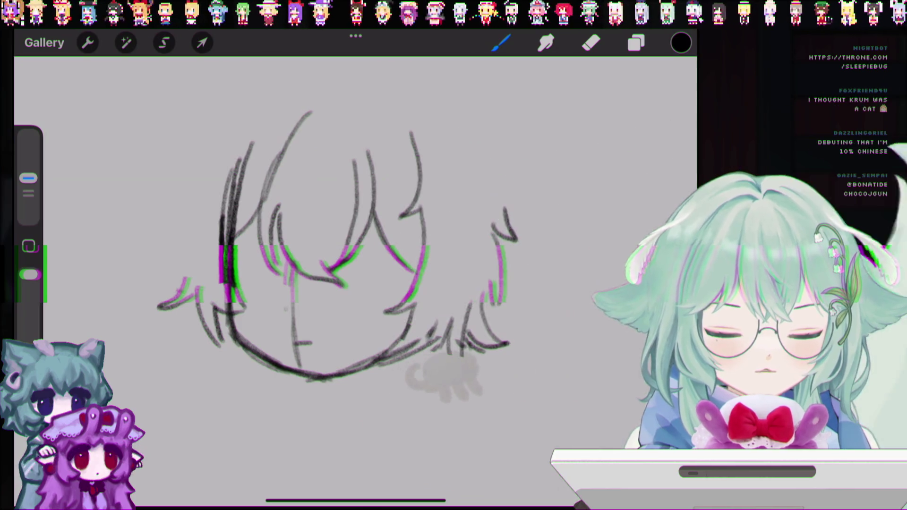
{"action": "key", "text": "ctrl+z"}
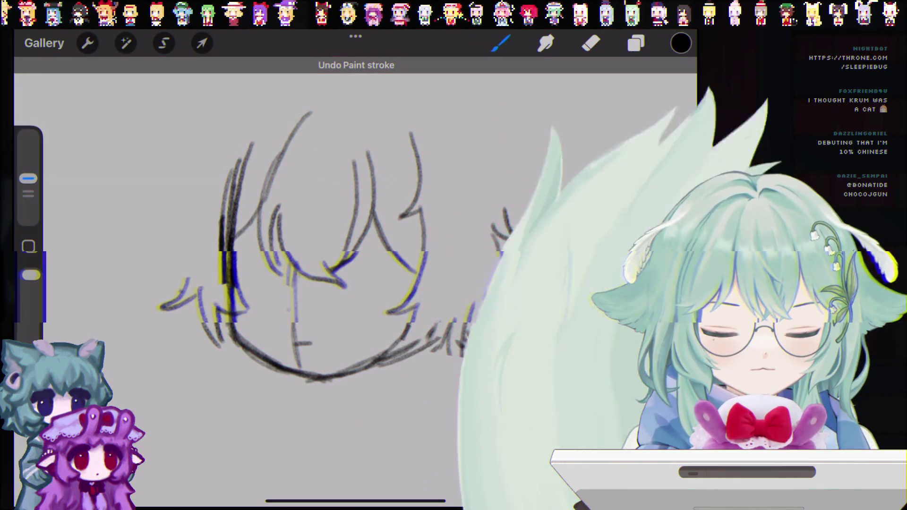
- Draw a short fine line near the chin at 6% brush size, then return to 21%
{"action": "left_click_drag", "start_coordinate": [28, 178], "coordinate": [28, 196]}
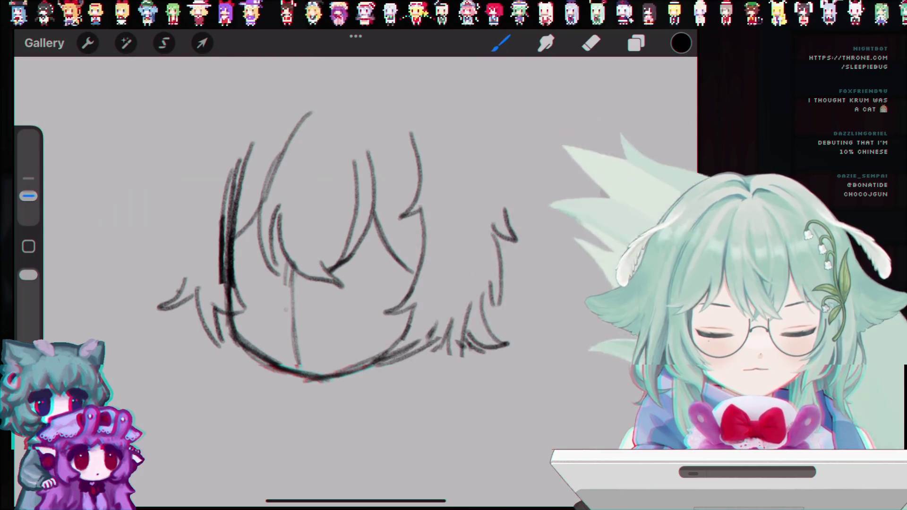
{"action": "left_click_drag", "start_coordinate": [292, 345], "coordinate": [313, 343]}
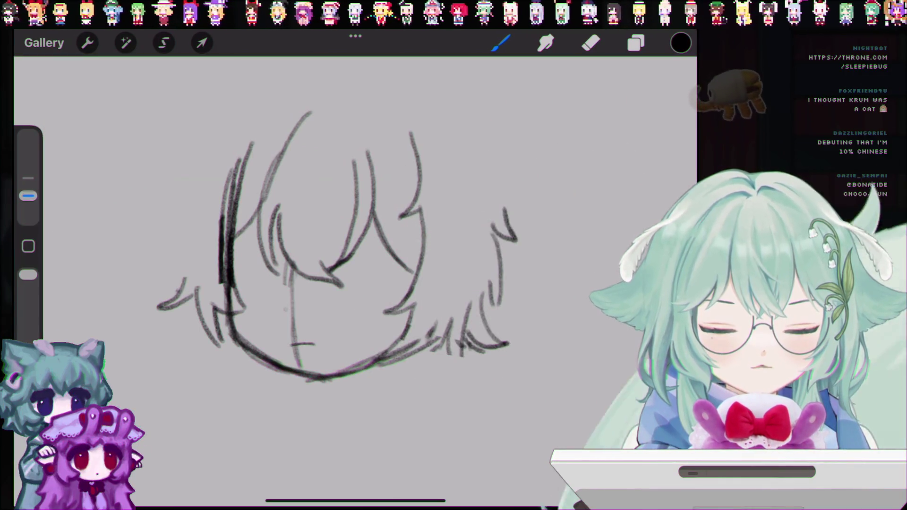
{"action": "left_click_drag", "start_coordinate": [28, 196], "coordinate": [28, 178]}
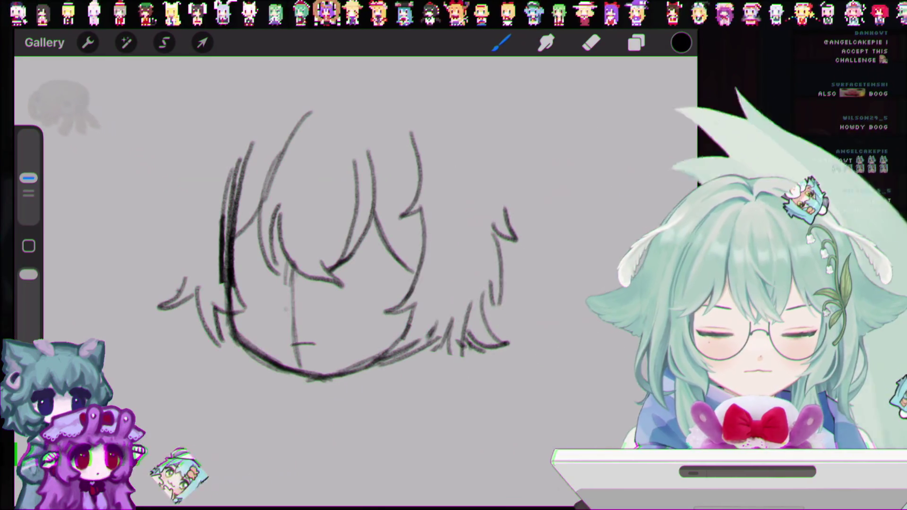
{"action": "left_click", "coordinate": [636, 43]}
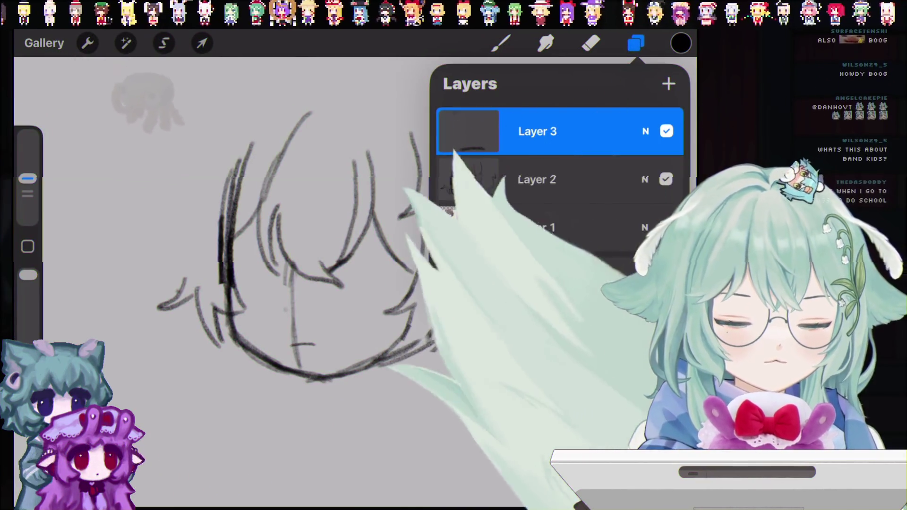
{"action": "left_click", "coordinate": [636, 43]}
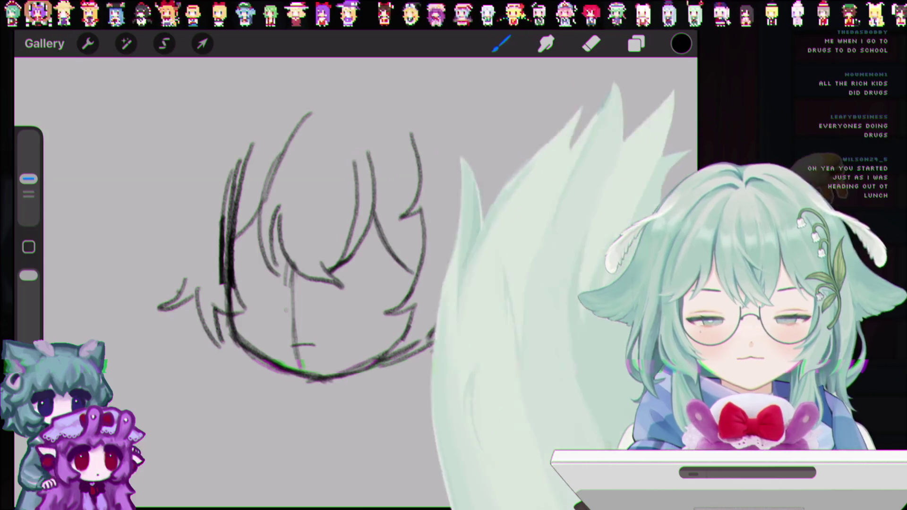
{"action": "left_click", "coordinate": [636, 43]}
{"action": "left_click", "coordinate": [636, 43]}
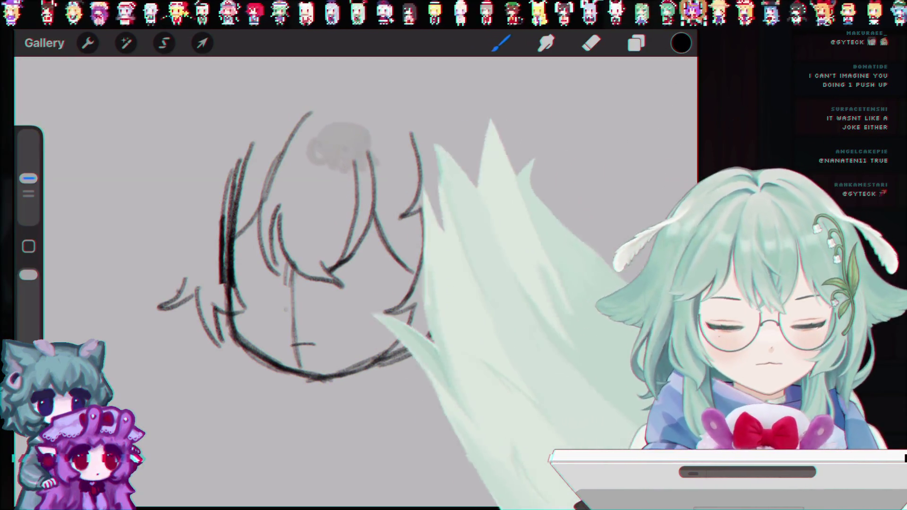
- Check the layer list, return to the brush, and pan the head sketch up-left
{"action": "left_click", "coordinate": [636, 43]}
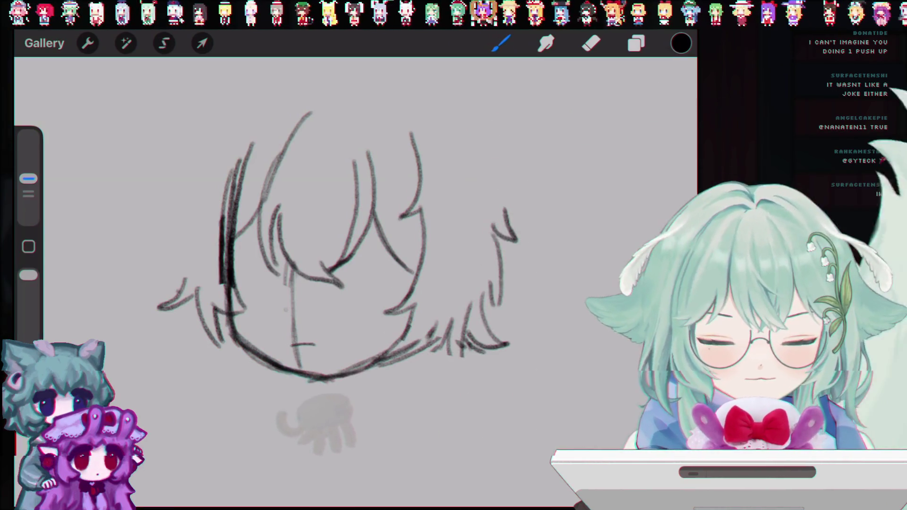
{"action": "left_click", "coordinate": [636, 43]}
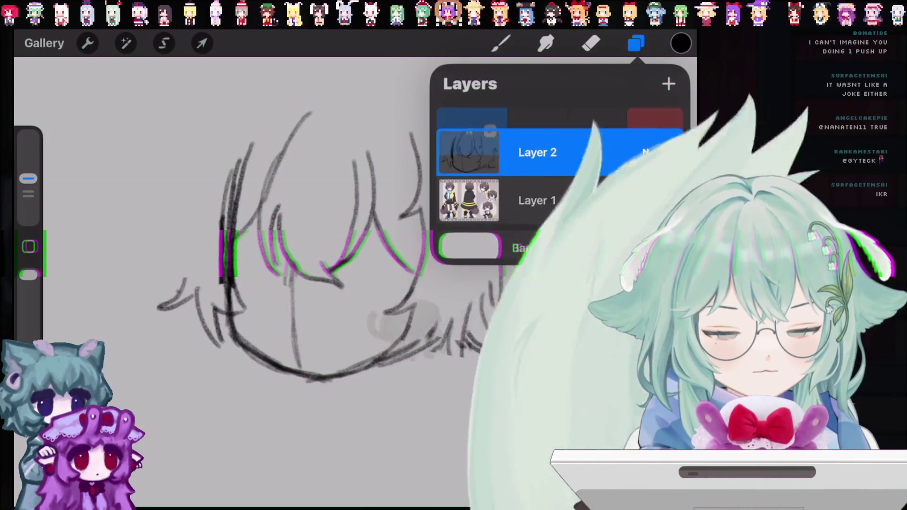
{"action": "left_click", "coordinate": [636, 43]}
{"action": "left_click", "coordinate": [501, 43]}
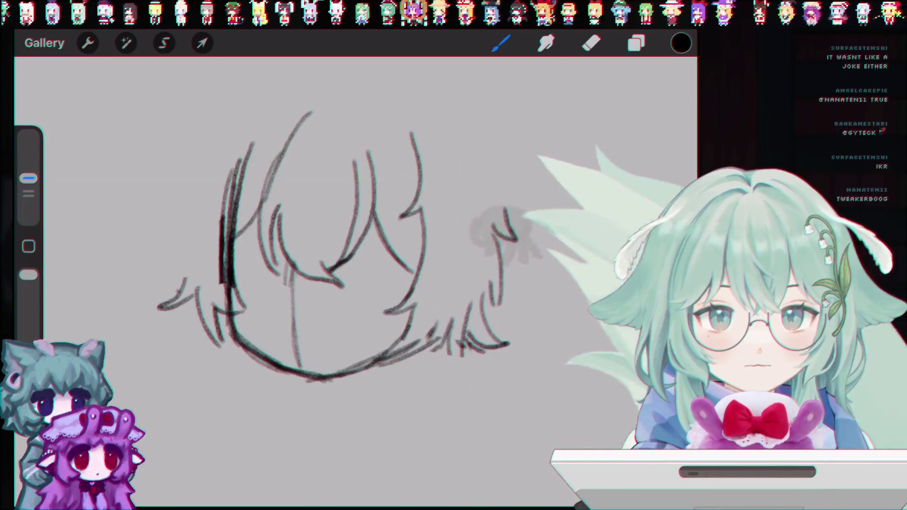
{"action": "left_click_drag", "start_coordinate": [330, 237], "coordinate": [312, 214]}
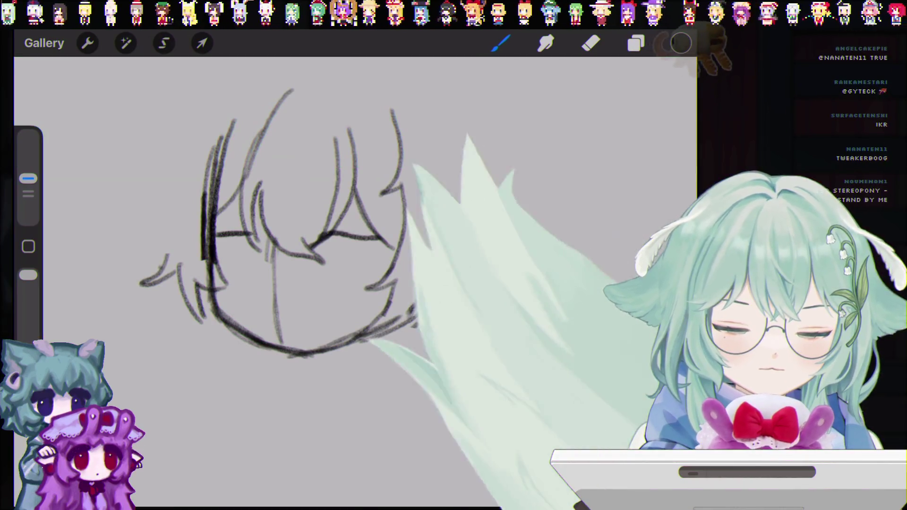
- Undo three stray paint strokes and switch to the Eraser
{"action": "key", "text": "ctrl+z"}
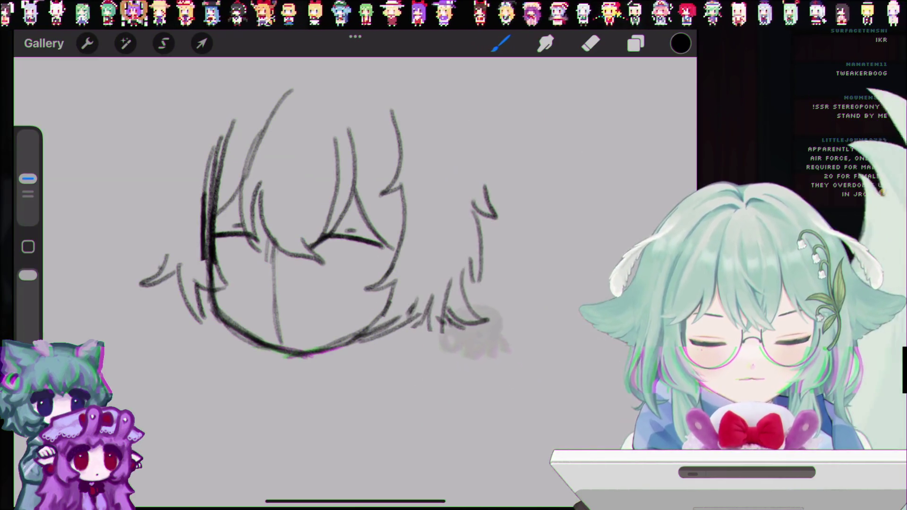
{"action": "key", "text": "ctrl+z"}
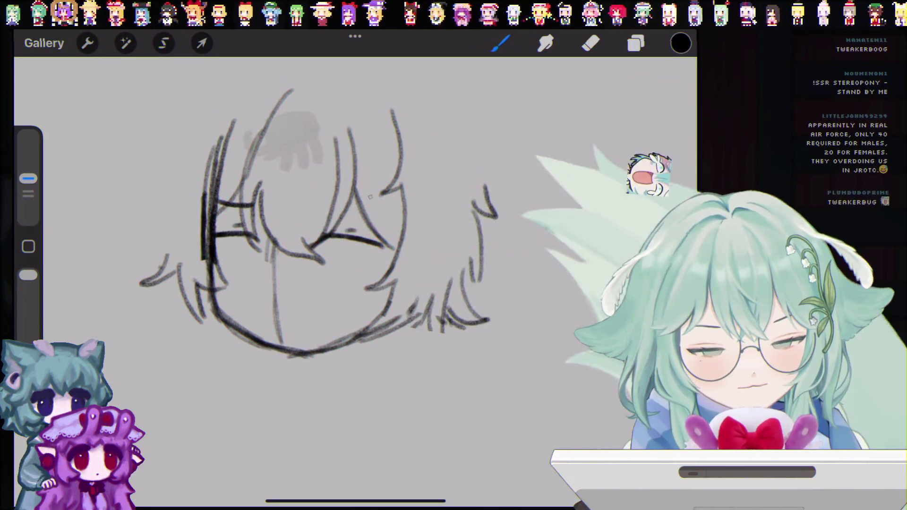
{"action": "key", "text": "ctrl+z"}
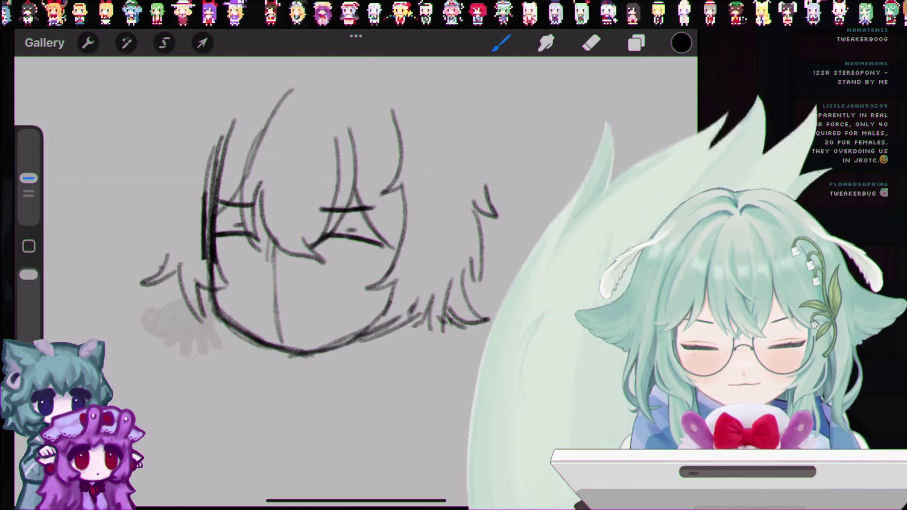
{"action": "key", "text": "e"}
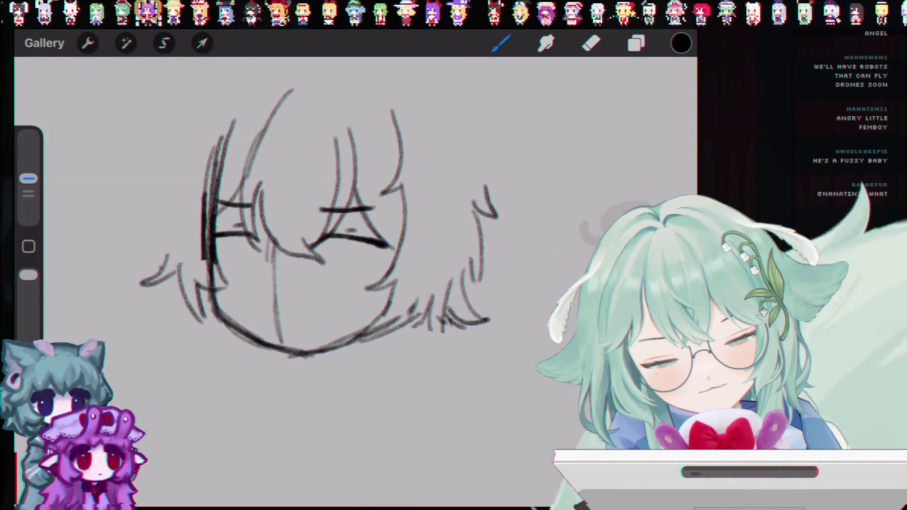
- Undo the two most recent pencil strokes on the head sketch
{"action": "key", "text": "ctrl+z"}
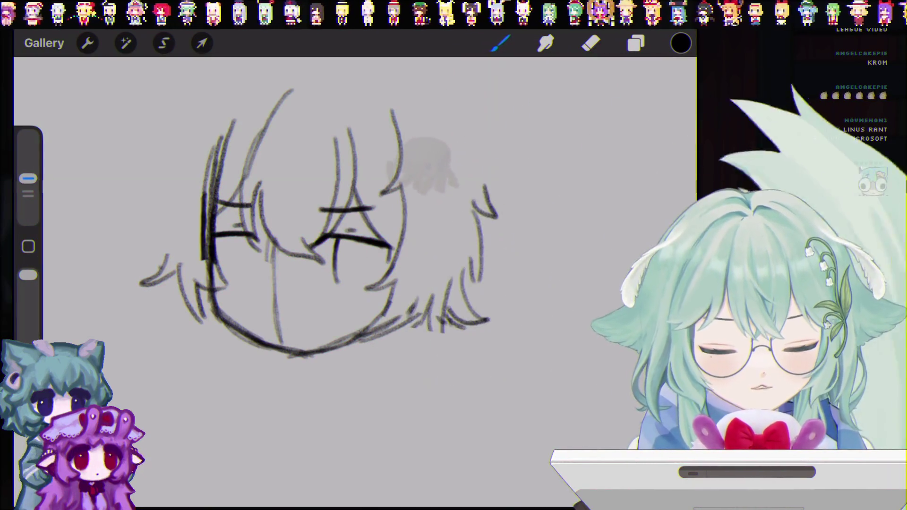
{"action": "key", "text": "ctrl+z"}
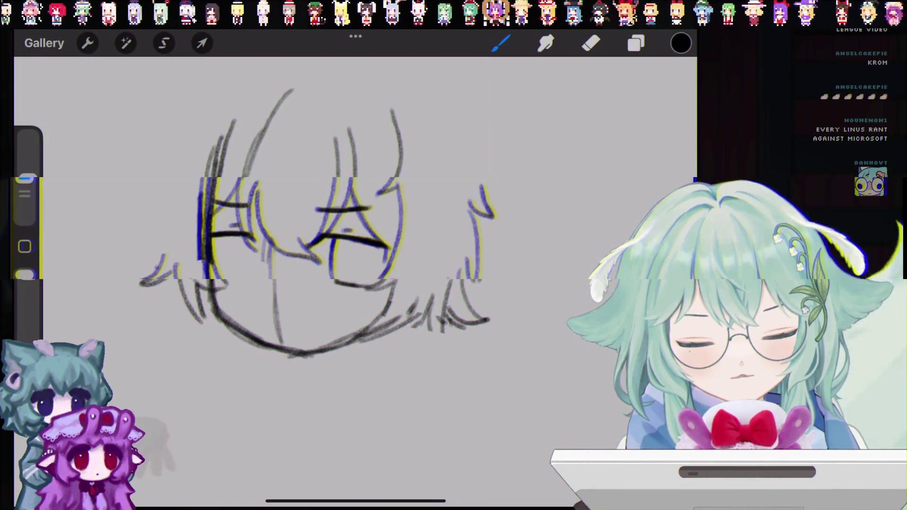
- Undo an old right-eye stroke and extend the heavy lid line over the right eye
{"action": "key", "text": "ctrl+z"}
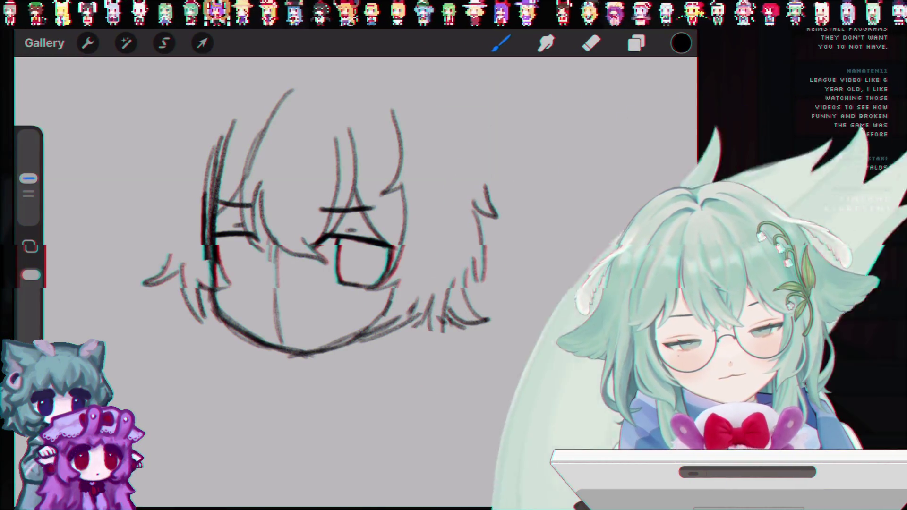
{"action": "left_click_drag", "start_coordinate": [389, 244], "coordinate": [395, 247]}
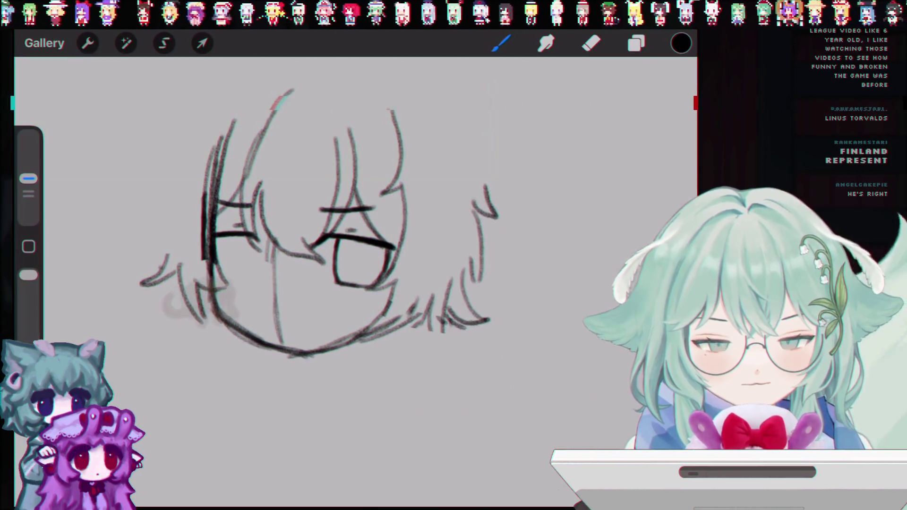
{"action": "key", "text": "e"}
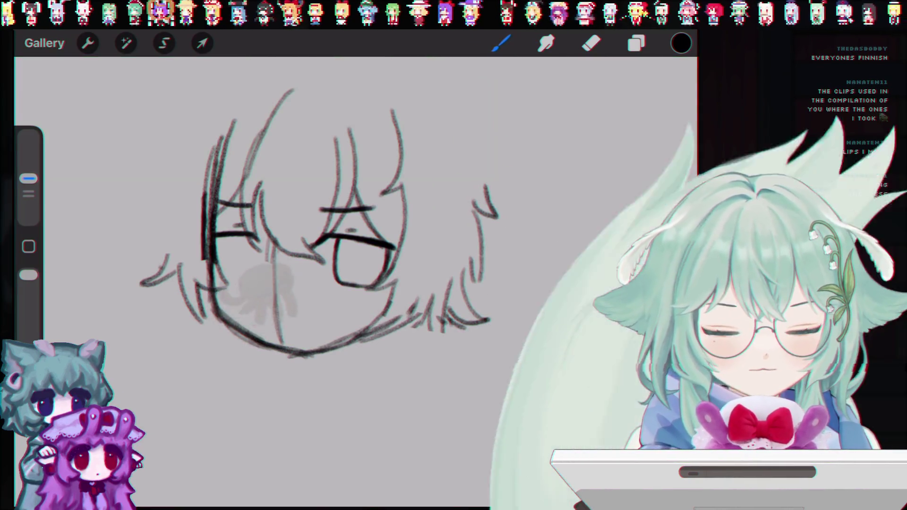
- Turn on the Drawing Guide and shrink the 2D grid to a fine square grid
{"action": "left_click", "coordinate": [88, 43]}
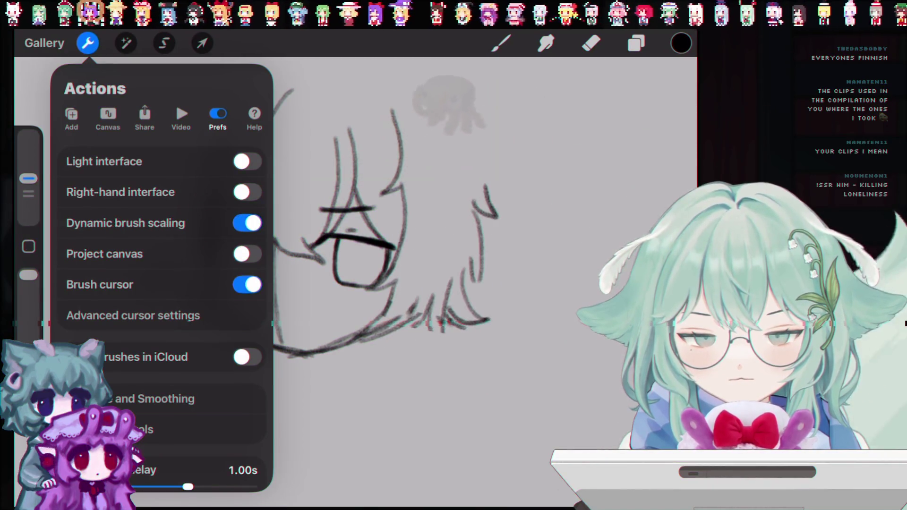
{"action": "left_click", "coordinate": [107, 118]}
{"action": "left_click", "coordinate": [247, 265]}
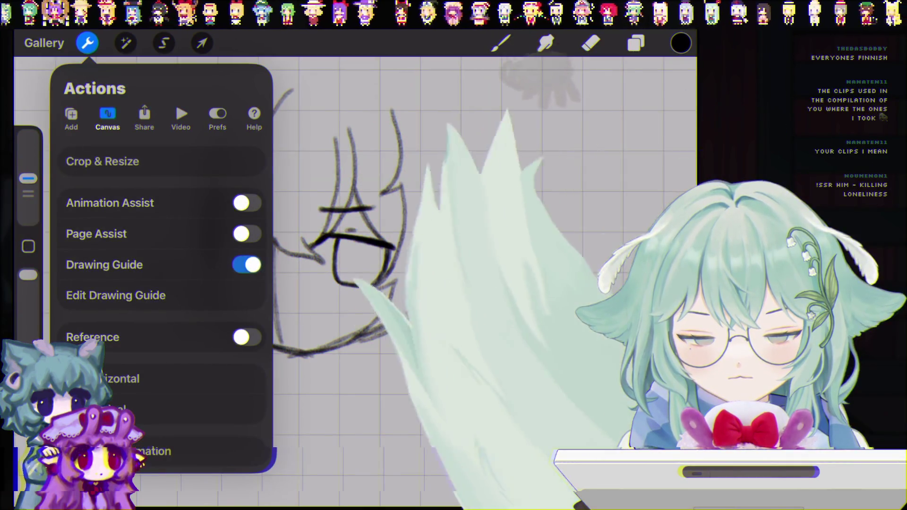
{"action": "left_click", "coordinate": [116, 296]}
{"action": "left_click_drag", "start_coordinate": [412, 473], "coordinate": [405, 474]}
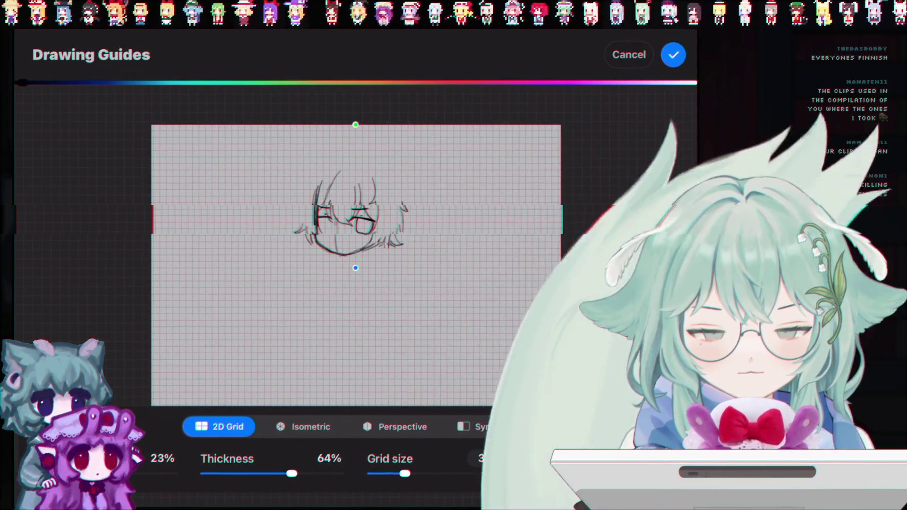
{"action": "left_click", "coordinate": [673, 54]}
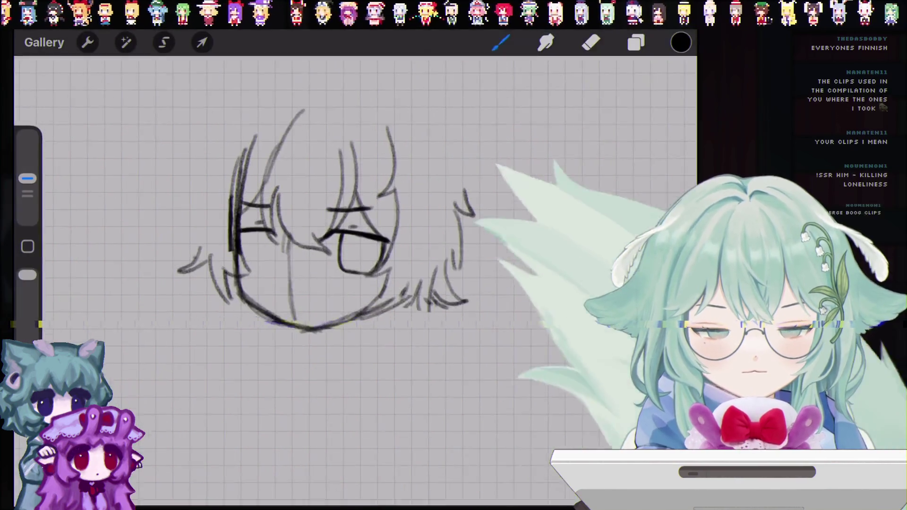
{"action": "left_click", "coordinate": [636, 43]}
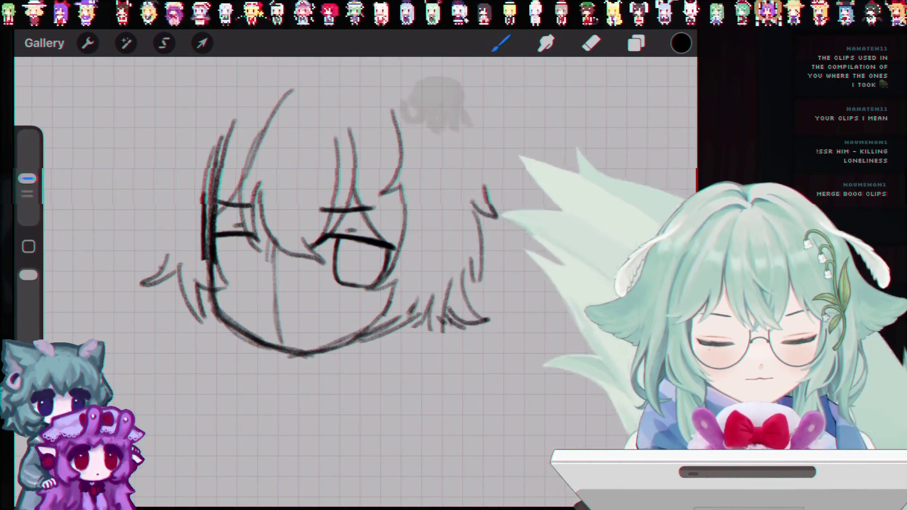
{"action": "left_click", "coordinate": [501, 43]}
{"action": "scroll", "coordinate": [558, 283], "scroll_direction": "down", "scroll_amount": 1}
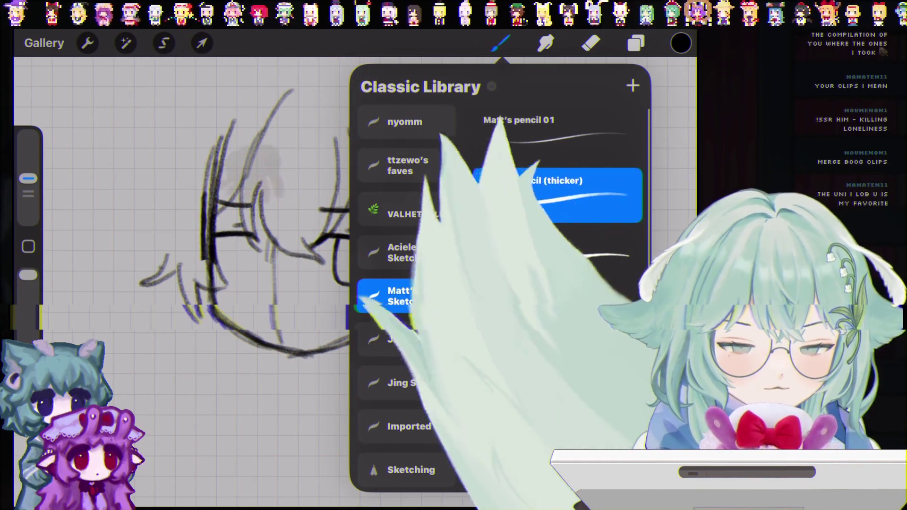
{"action": "left_click", "coordinate": [500, 43]}
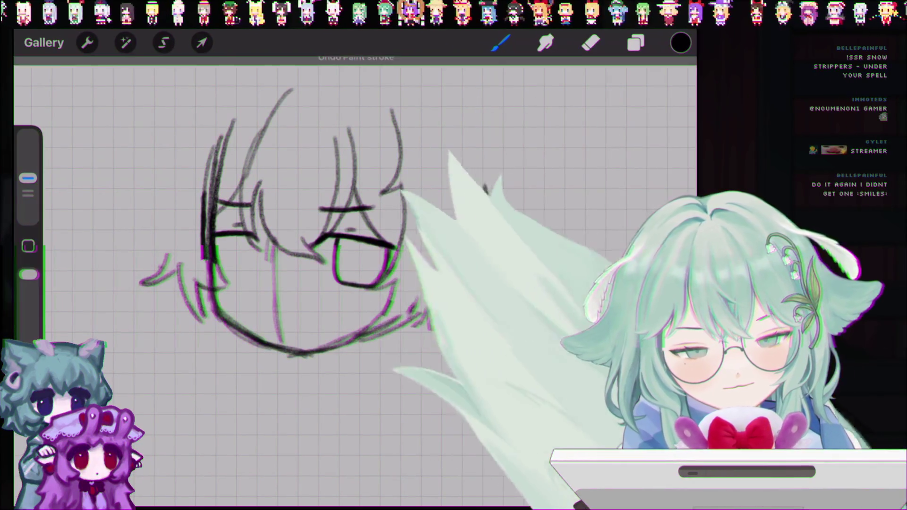
- Undo the last two pencil strokes on the chibi head
{"action": "key", "text": "ctrl+z"}
{"action": "key", "text": "ctrl+z"}
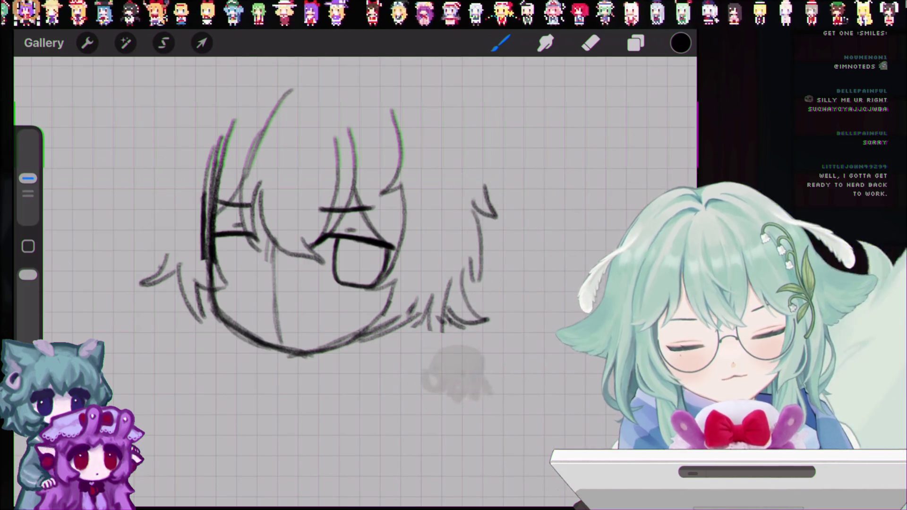
{"action": "key", "text": "ctrl+z"}
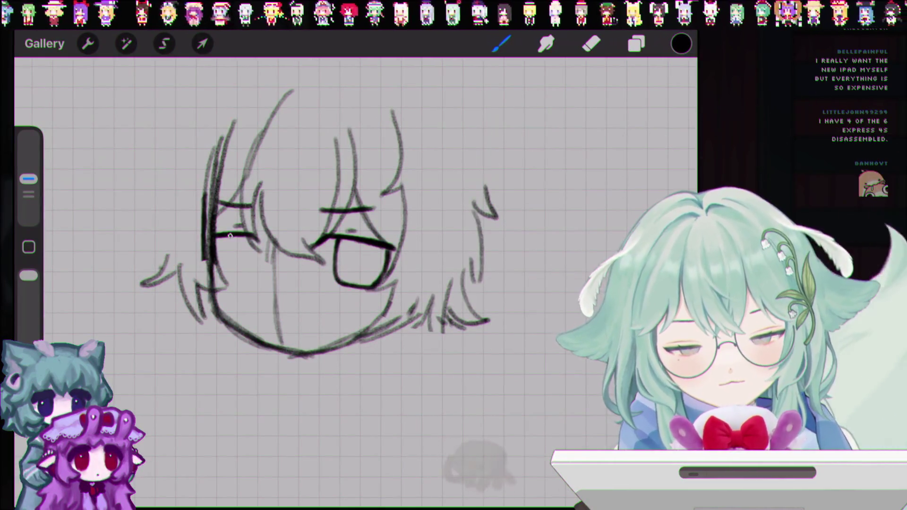
{"action": "scroll", "coordinate": [316, 321], "scroll_direction": "up", "scroll_amount": 3}
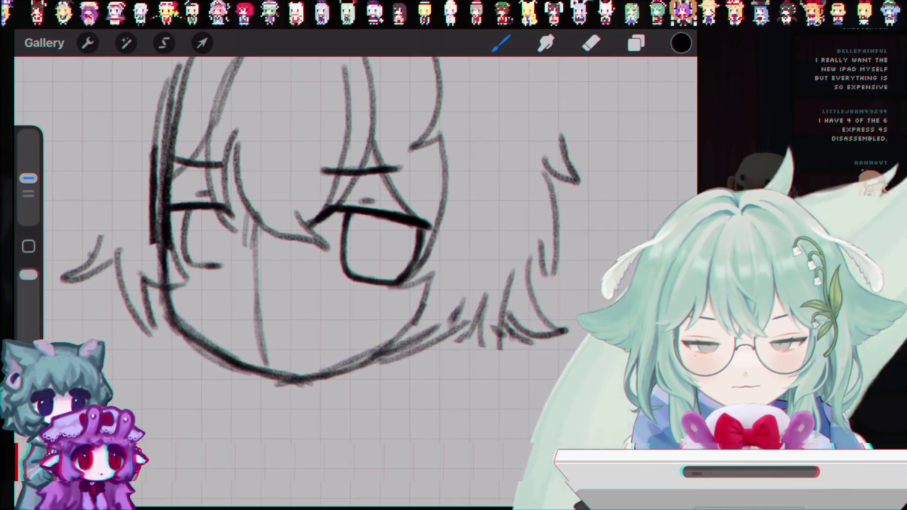
- Draw a rectangular glasses lens around the left eye
{"action": "left_click_drag", "start_coordinate": [180, 210], "coordinate": [233, 211]}
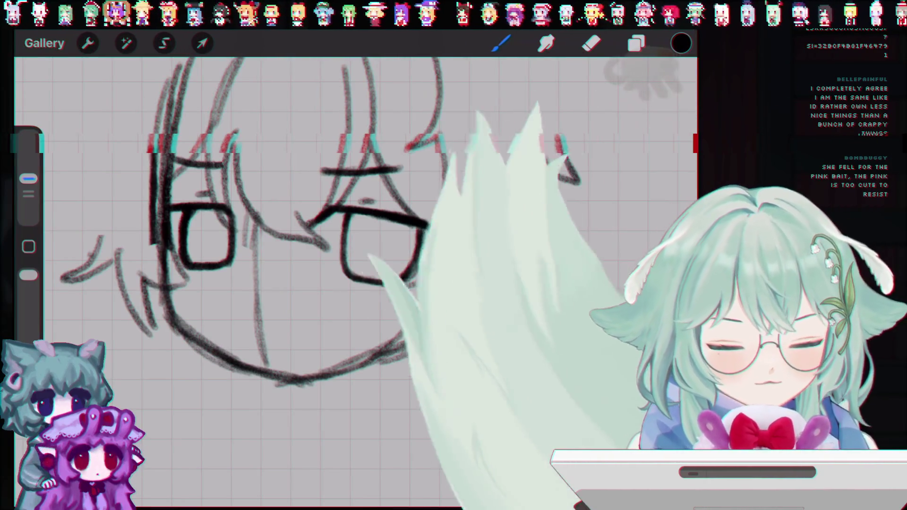
{"action": "left_click", "coordinate": [639, 43]}
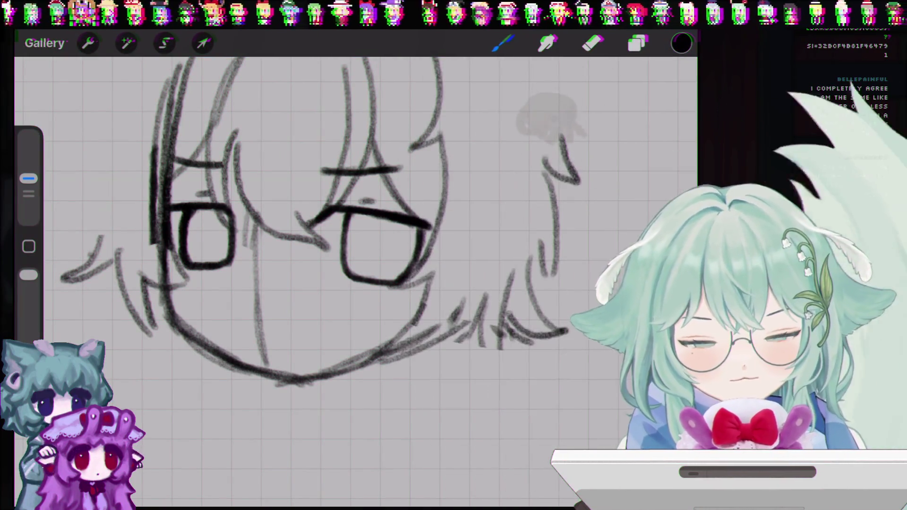
- Undo the last stroke, then draw curved hair strands on the head's right side
{"action": "key", "text": "e"}
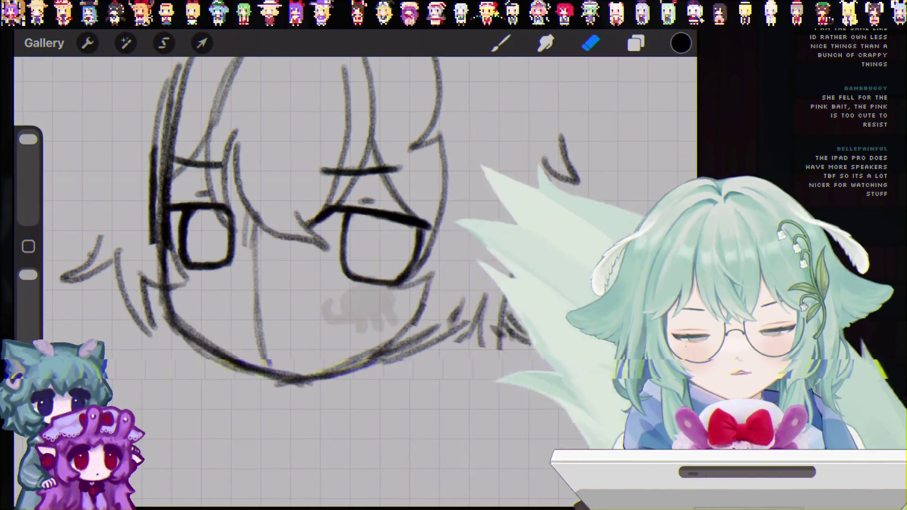
{"action": "key", "text": "ctrl+z"}
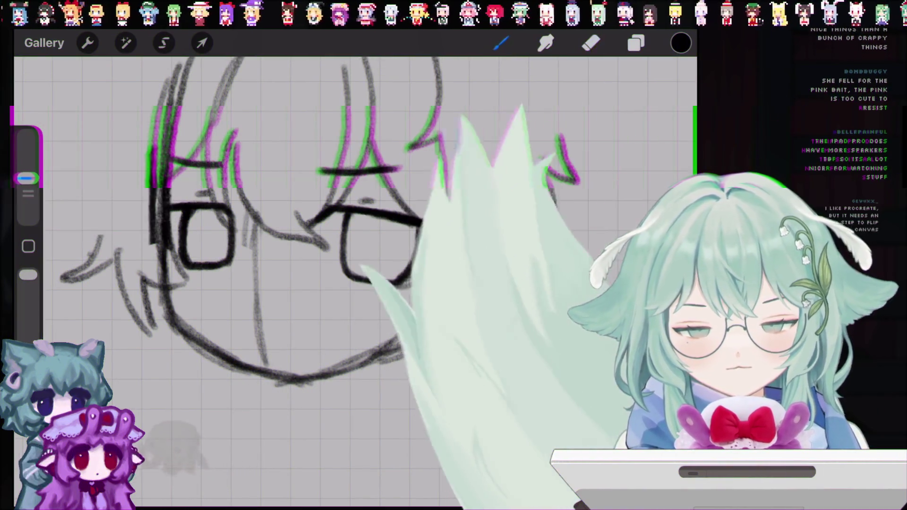
{"action": "left_click", "coordinate": [591, 43]}
{"action": "left_click", "coordinate": [591, 43]}
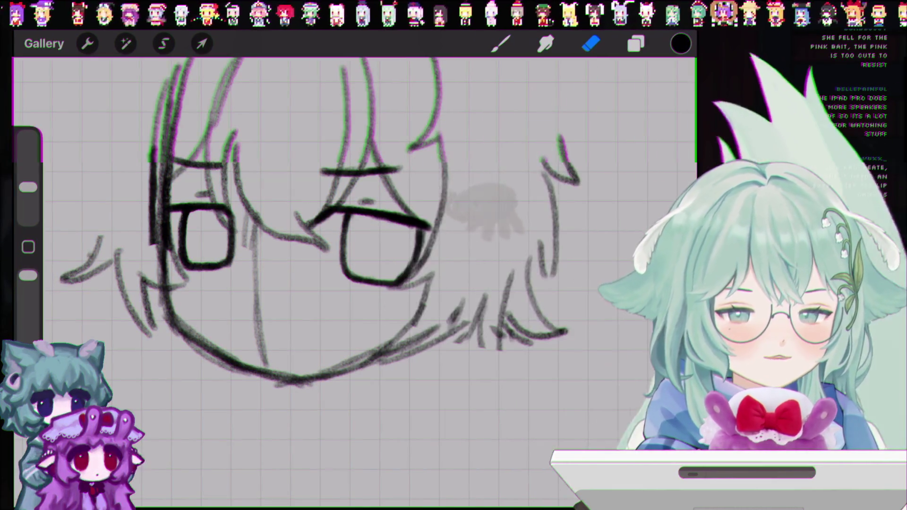
{"action": "left_click_drag", "start_coordinate": [531, 258], "coordinate": [566, 331]}
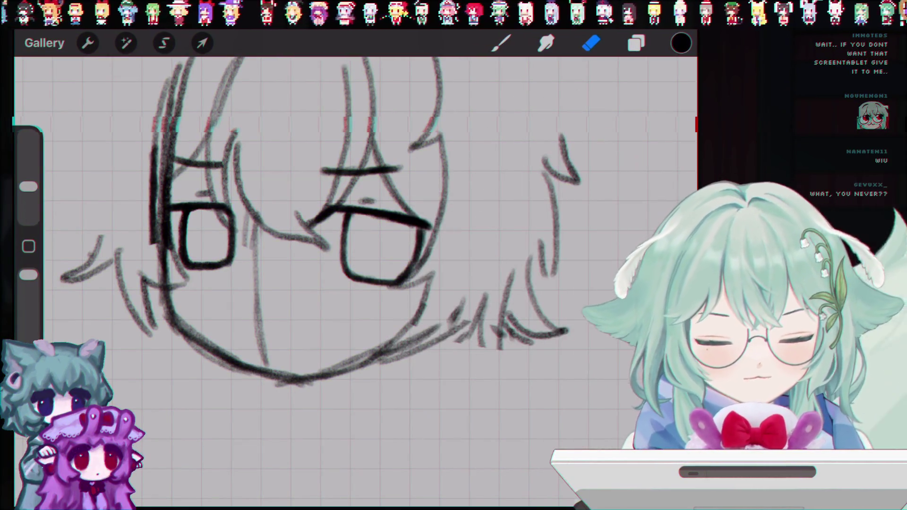
{"action": "scroll", "coordinate": [330, 237], "scroll_direction": "down", "scroll_amount": 3}
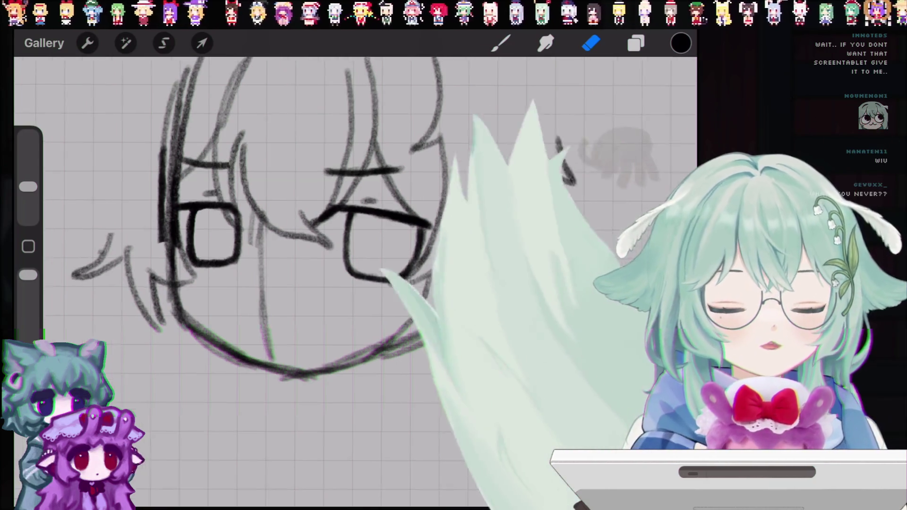
- Zoom out on the canvas and open the Layers panel
{"action": "scroll", "coordinate": [330, 236], "scroll_direction": "down", "scroll_amount": 3}
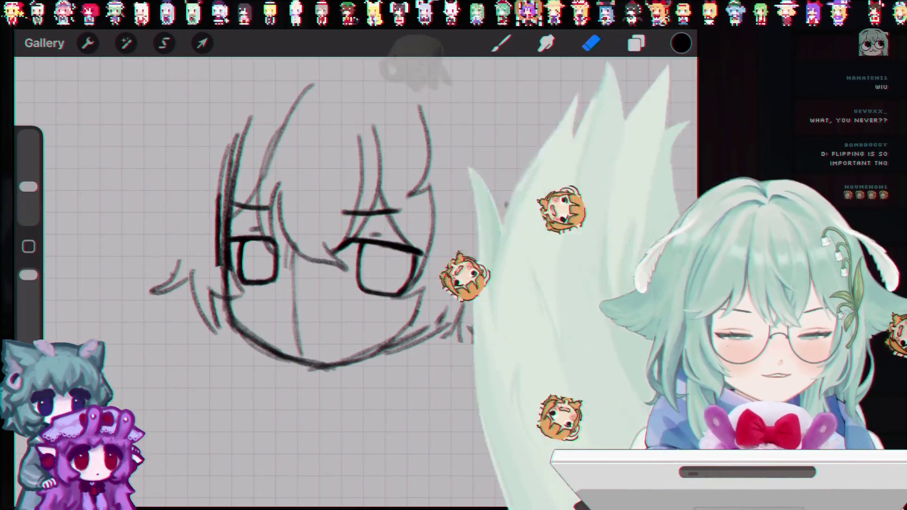
{"action": "left_click", "coordinate": [636, 43]}
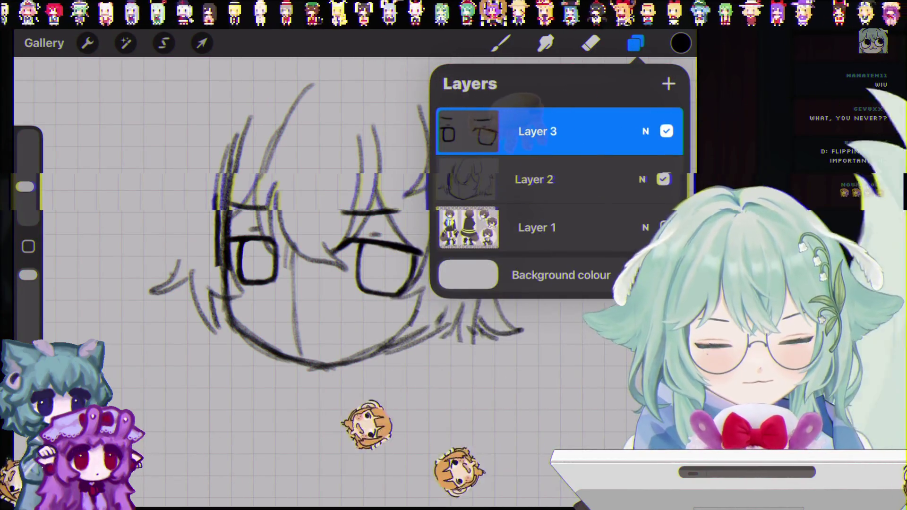
- Close the layer list, cancel an accidental Transform, and undo the last two paint strokes
{"action": "left_click", "coordinate": [591, 43]}
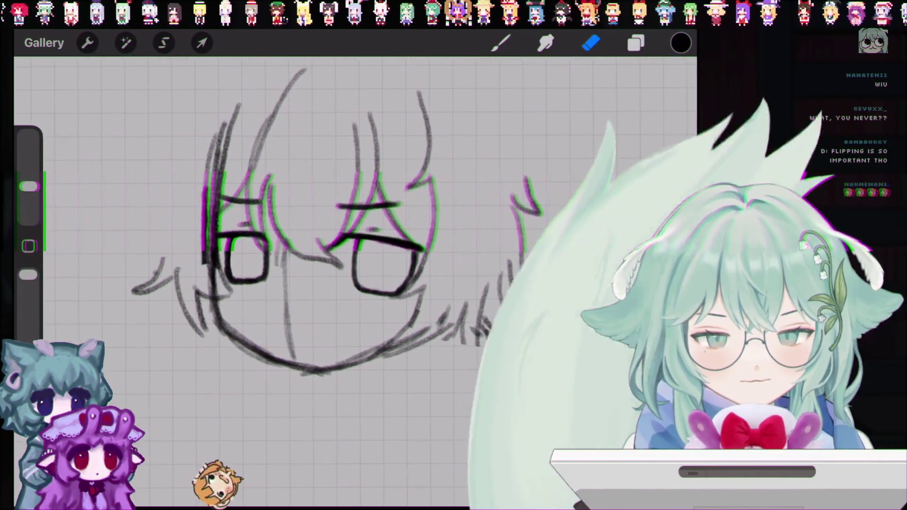
{"action": "left_click", "coordinate": [202, 43]}
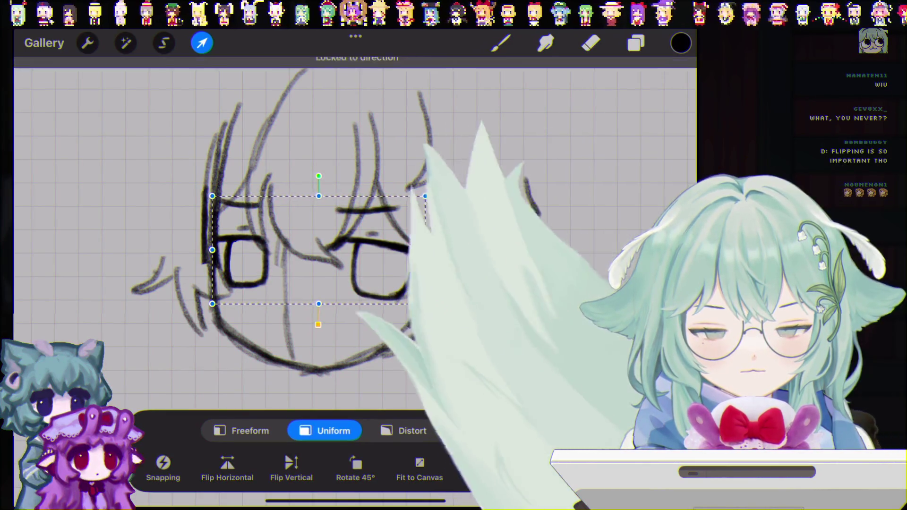
{"action": "key", "text": "e"}
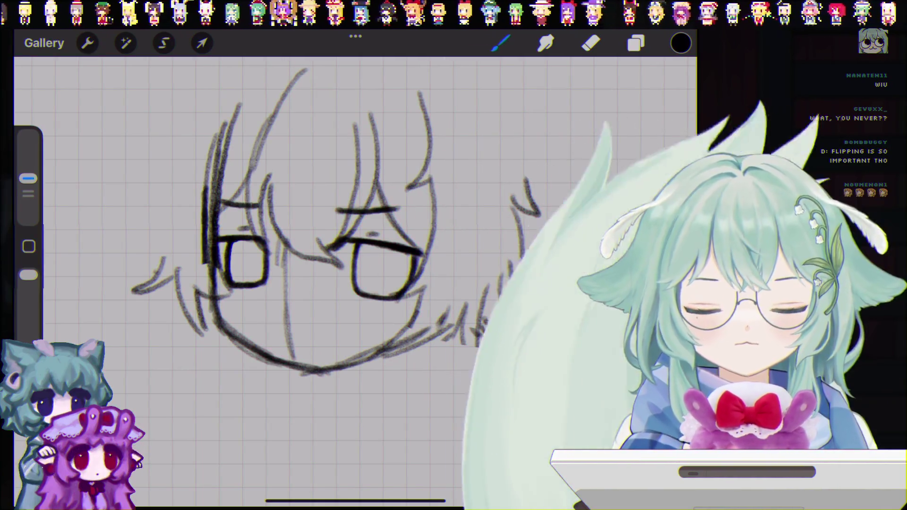
{"action": "key", "text": "ctrl+z"}
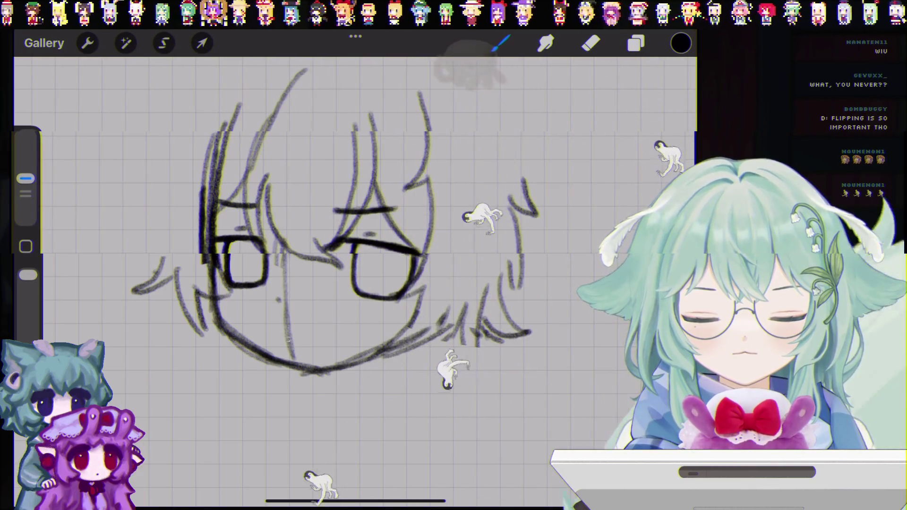
{"action": "key", "text": "ctrl+z"}
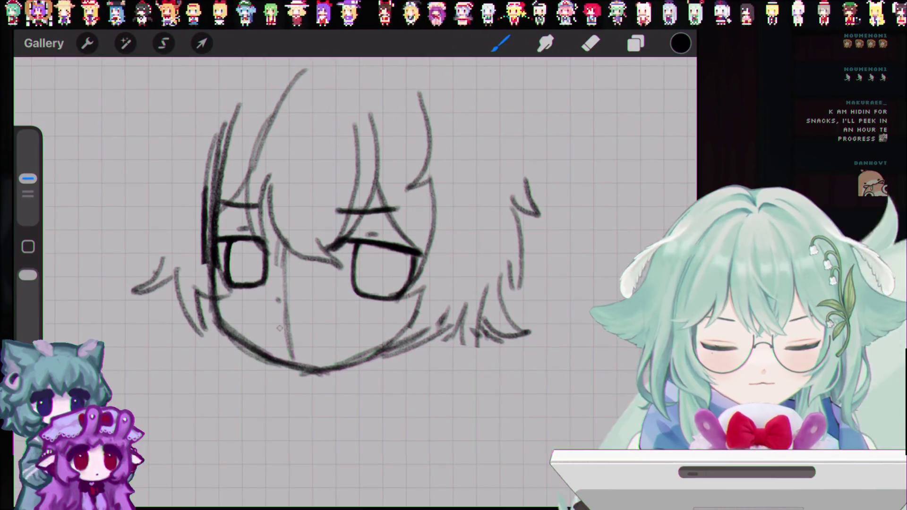
- Undo two more paint strokes, including the stray mark by the left cheek
{"action": "key", "text": "ctrl+z"}
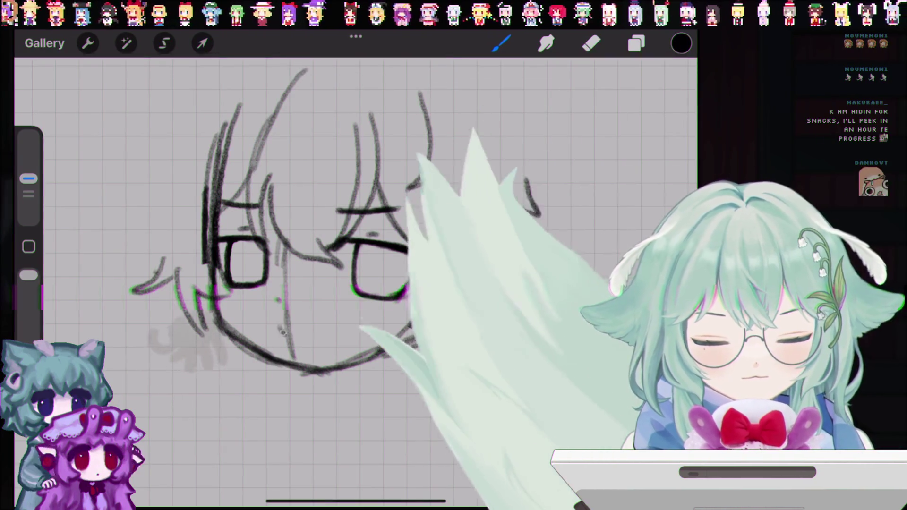
{"action": "key", "text": "ctrl+z"}
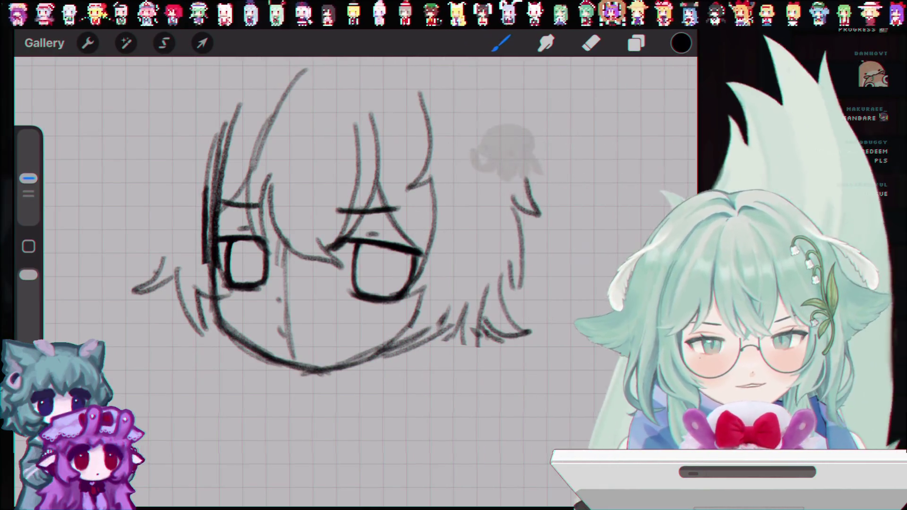
{"action": "scroll", "coordinate": [331, 213], "scroll_direction": "down", "scroll_amount": 3}
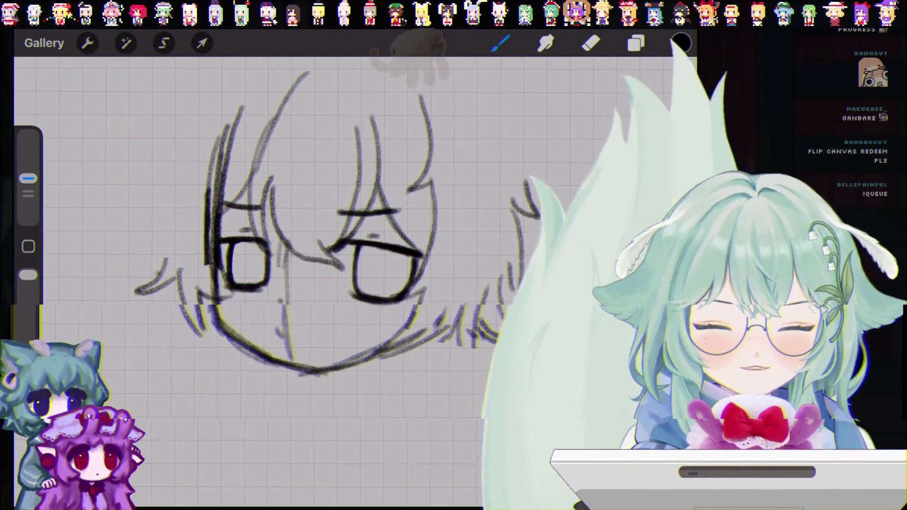
- Make Layer 2, the head sketch, the active layer and switch to the Eraser
{"action": "scroll", "coordinate": [330, 213], "scroll_direction": "down", "scroll_amount": 2}
{"action": "left_click", "coordinate": [635, 43]}
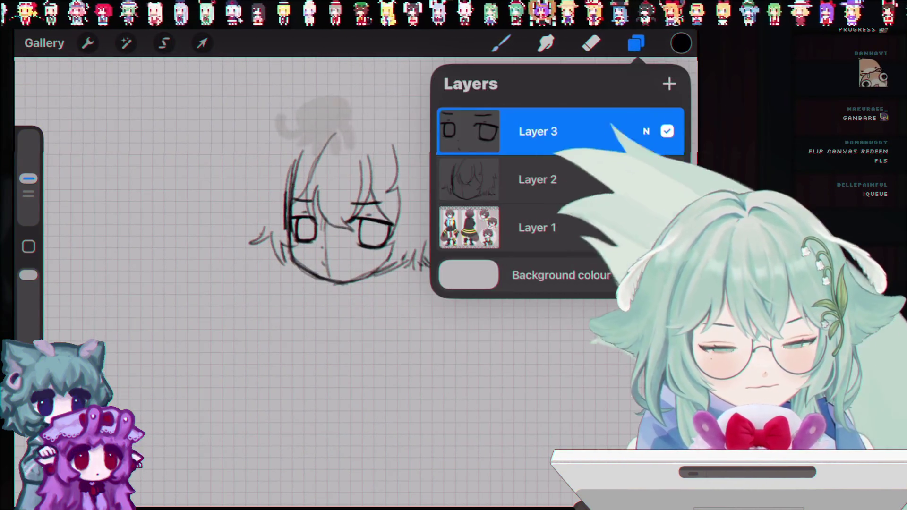
{"action": "left_click", "coordinate": [537, 179]}
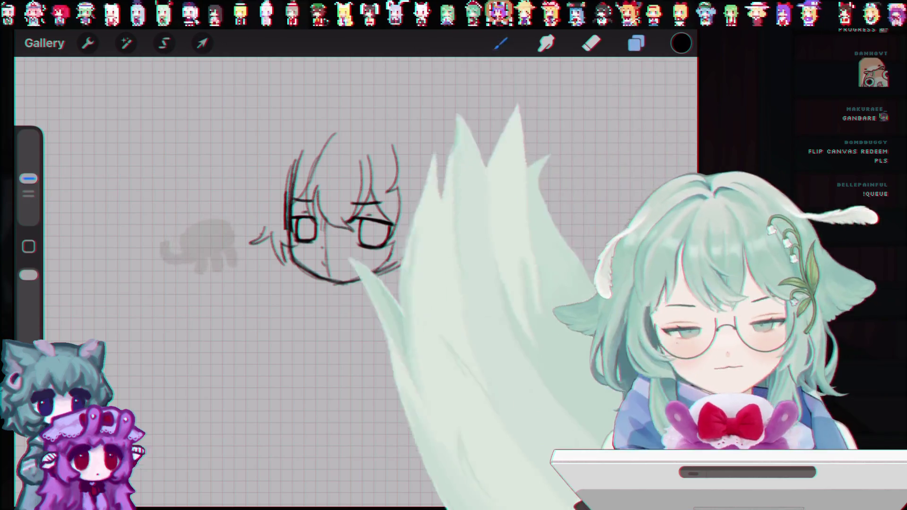
{"action": "left_click", "coordinate": [591, 43]}
{"action": "scroll", "coordinate": [331, 212], "scroll_direction": "up", "scroll_amount": 2}
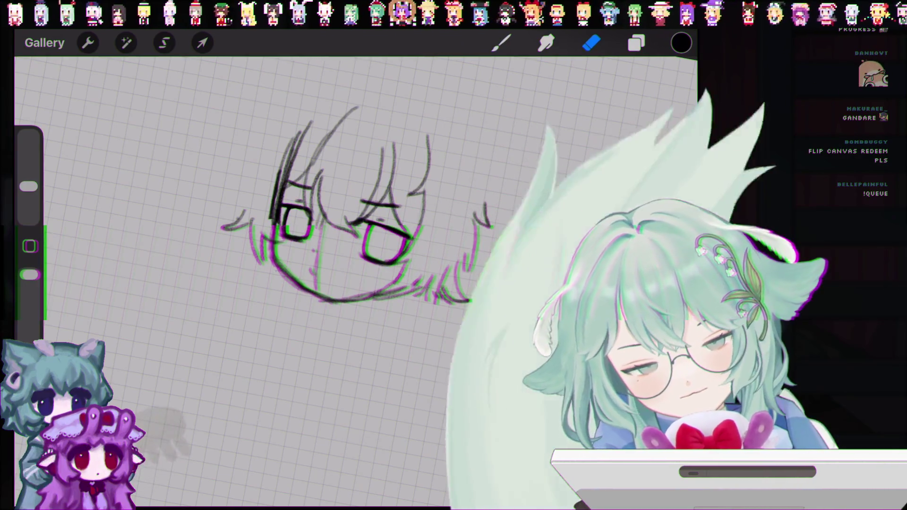
- Enlarge the eraser to about 19% and erase part of the lower-left chin line
{"action": "left_click_drag", "start_coordinate": [29, 186], "coordinate": [29, 158]}
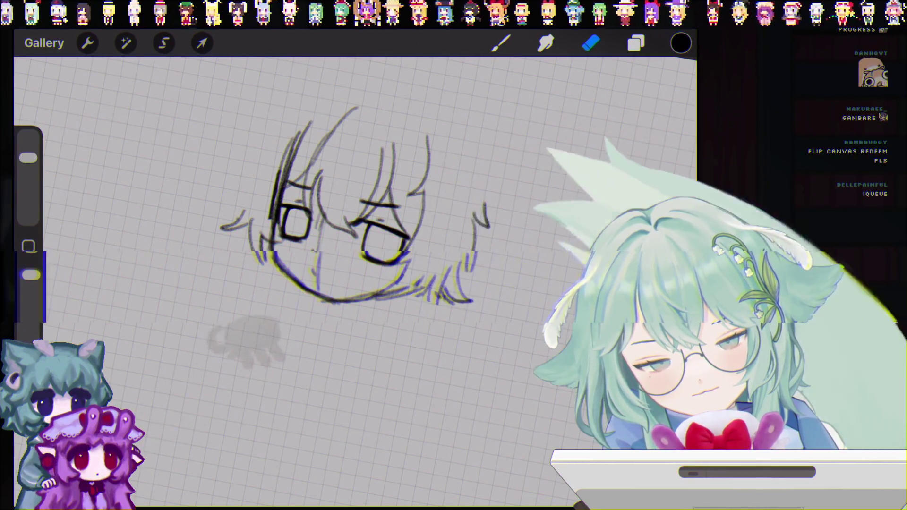
{"action": "scroll", "coordinate": [307, 213], "scroll_direction": "up", "scroll_amount": 3}
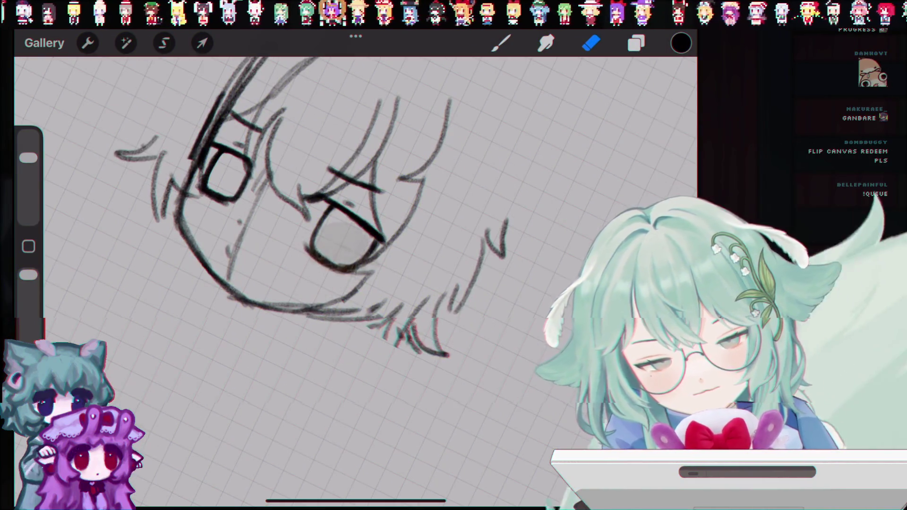
{"action": "left_click_drag", "start_coordinate": [232, 288], "coordinate": [250, 306]}
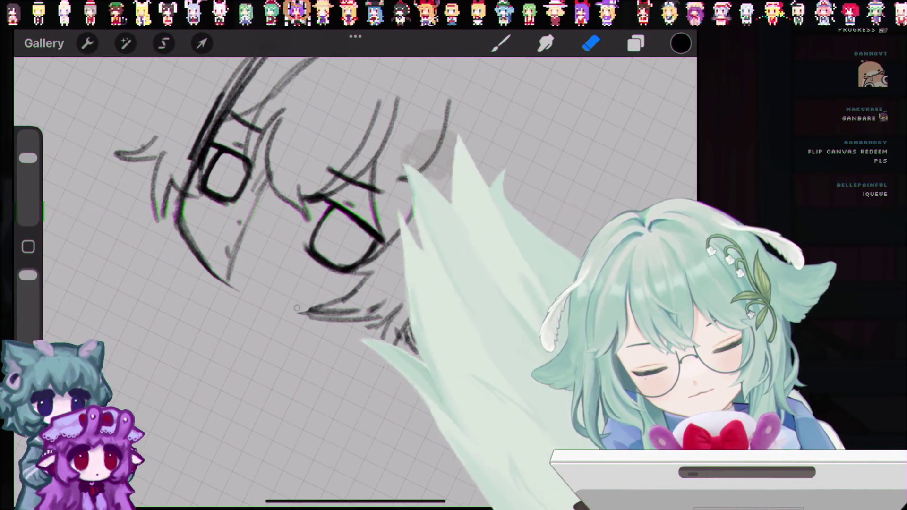
{"action": "scroll", "coordinate": [331, 212], "scroll_direction": "down", "scroll_amount": 2}
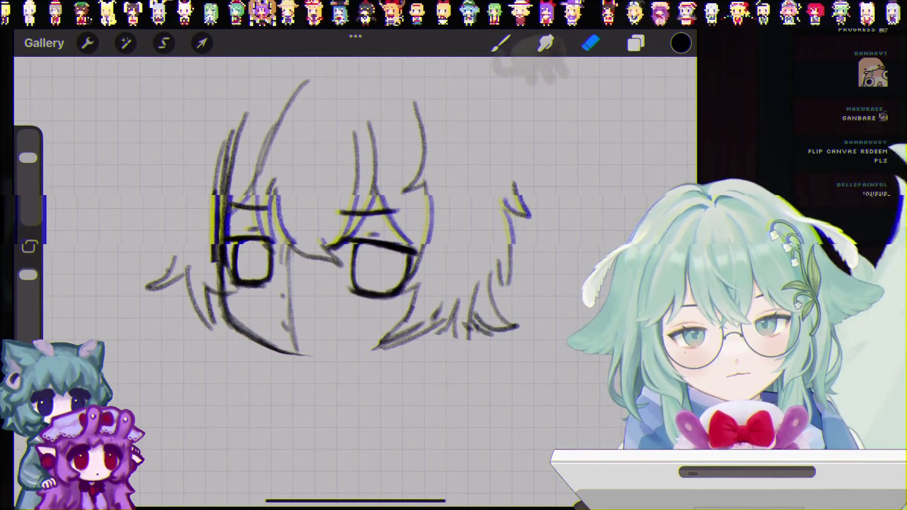
- Undo the mistaken erase, then erase the stray right-hand tail of the chin stroke
{"action": "key", "text": "b"}
{"action": "key", "text": "e"}
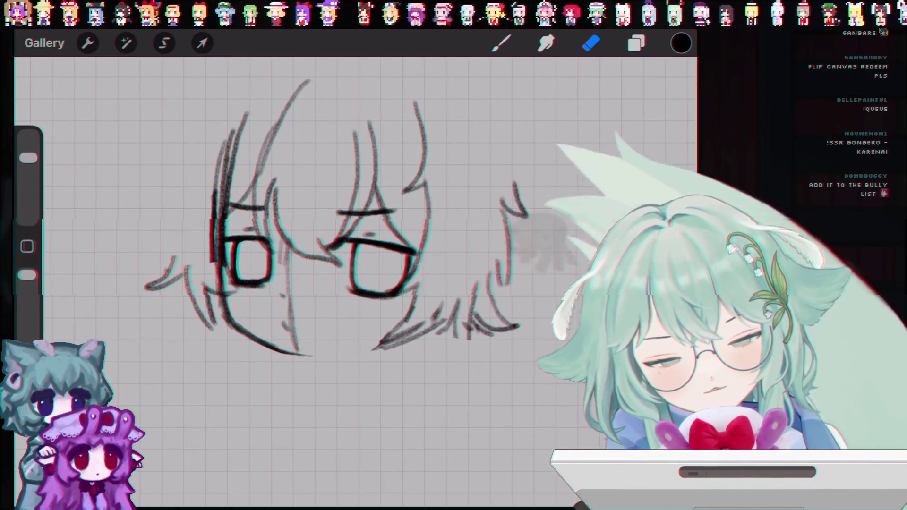
{"action": "key", "text": "ctrl+z"}
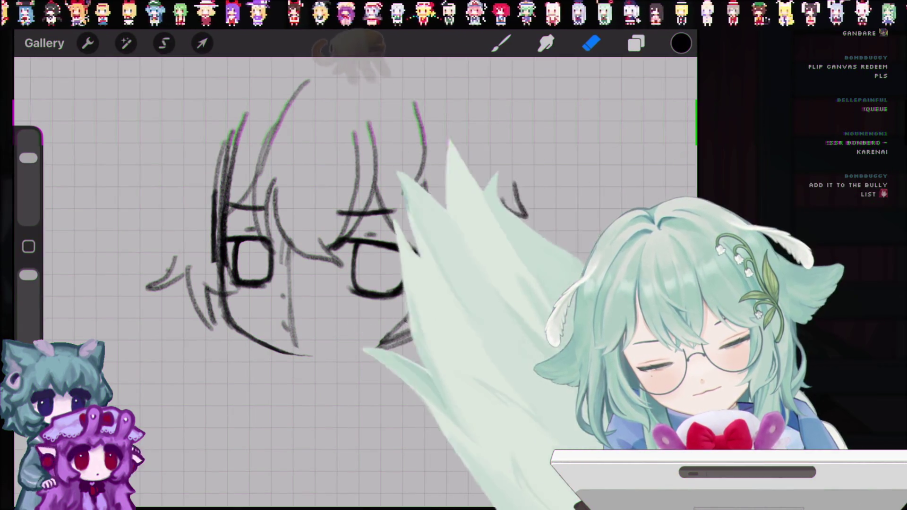
{"action": "left_click_drag", "start_coordinate": [300, 355], "coordinate": [315, 357]}
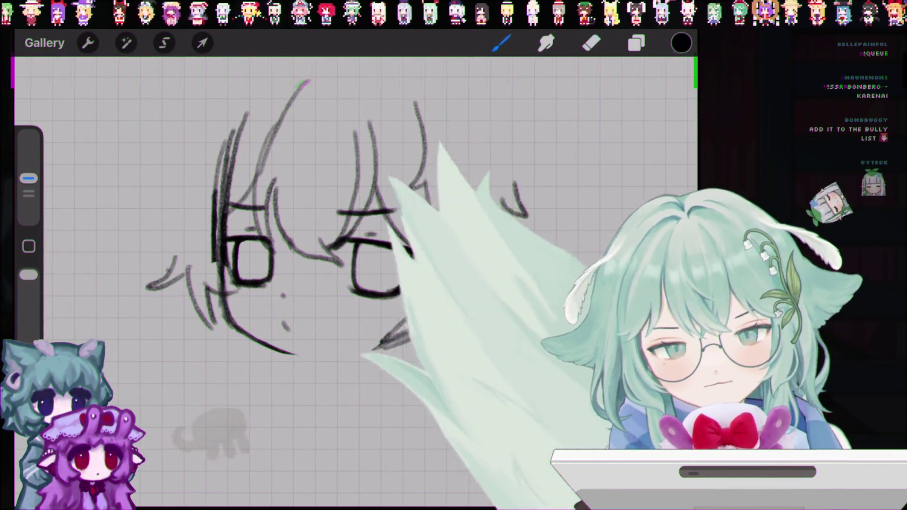
- Reduce the brush size and reposition the view around the chin
{"action": "scroll", "coordinate": [354, 284], "scroll_direction": "up", "scroll_amount": 3}
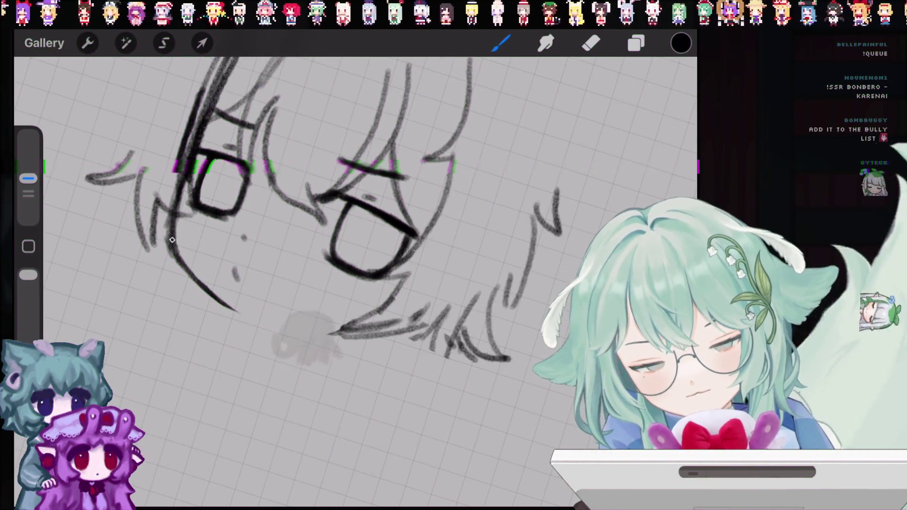
{"action": "left_click_drag", "start_coordinate": [28, 178], "coordinate": [28, 192]}
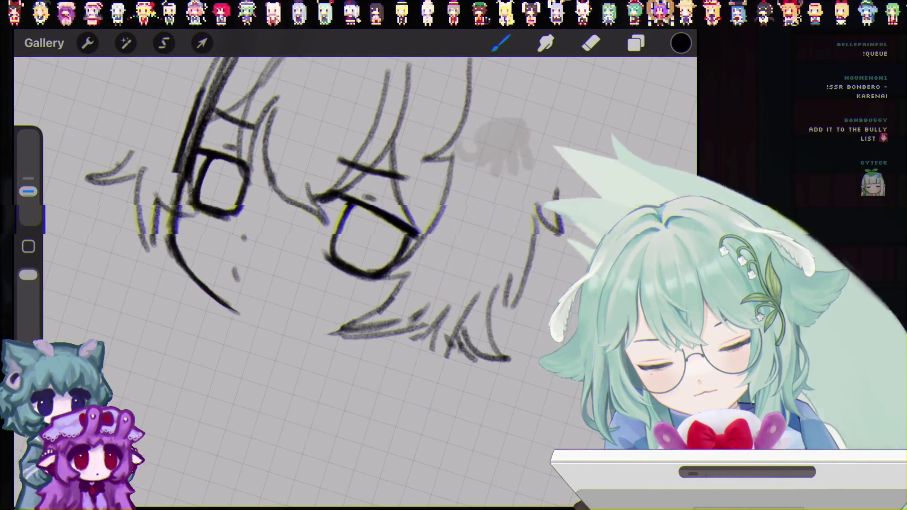
{"action": "scroll", "coordinate": [302, 227], "scroll_direction": "down", "scroll_amount": 5}
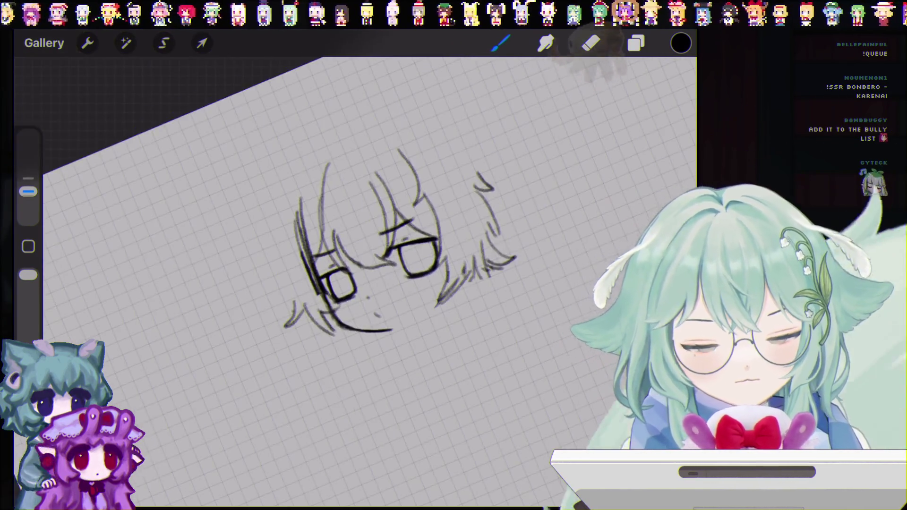
{"action": "scroll", "coordinate": [303, 227], "scroll_direction": "down", "scroll_amount": 1}
{"action": "scroll", "coordinate": [302, 227], "scroll_direction": "down", "scroll_amount": 1}
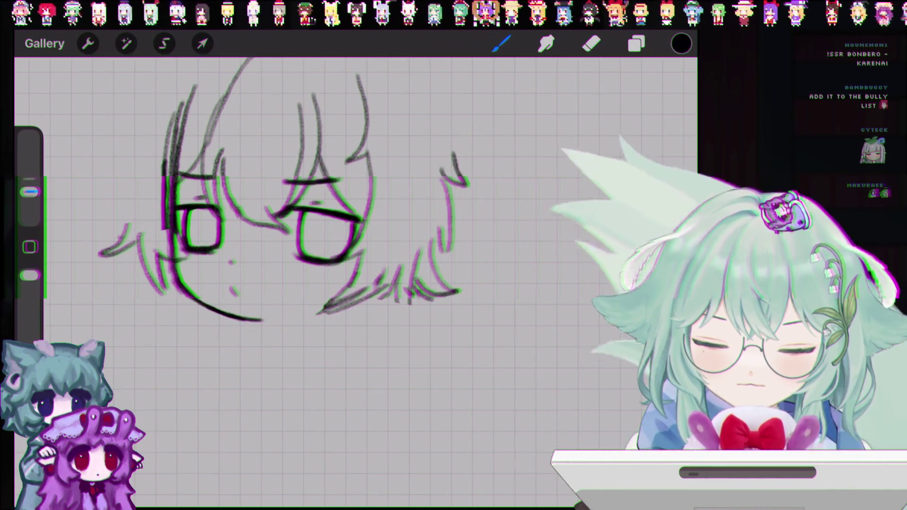
- Draw a joining chin line, undoing the rejected trial strokes including one below the chin
{"action": "left_click_drag", "start_coordinate": [275, 315], "coordinate": [328, 303]}
{"action": "key", "text": "ctrl+z"}
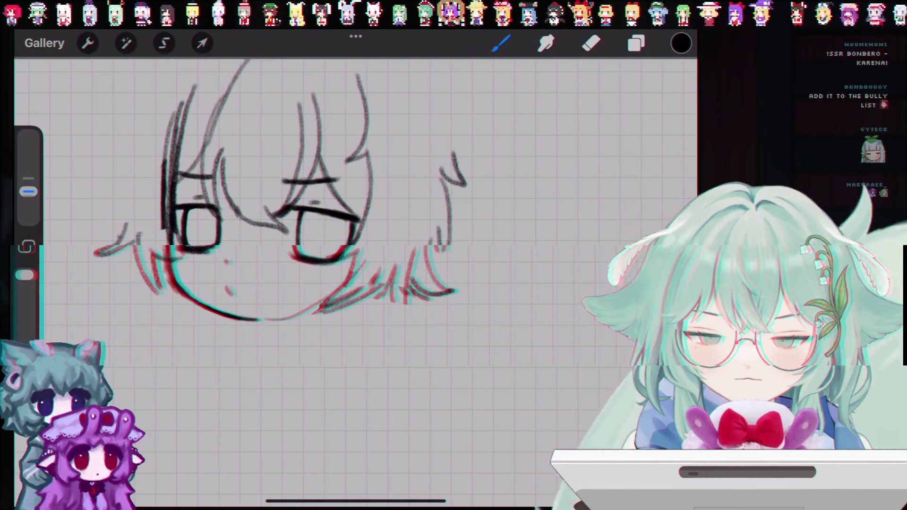
{"action": "key", "text": "ctrl+z"}
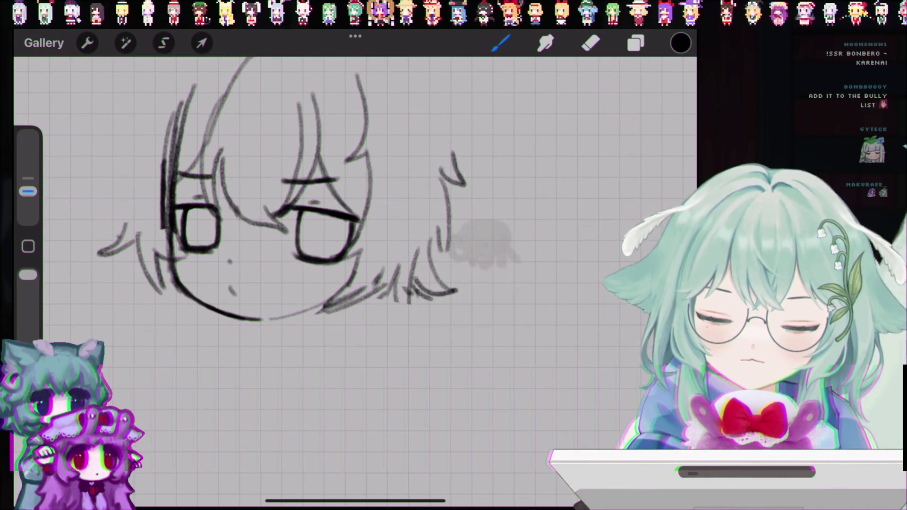
{"action": "left_click_drag", "start_coordinate": [286, 319], "coordinate": [289, 332]}
{"action": "key", "text": "ctrl+z"}
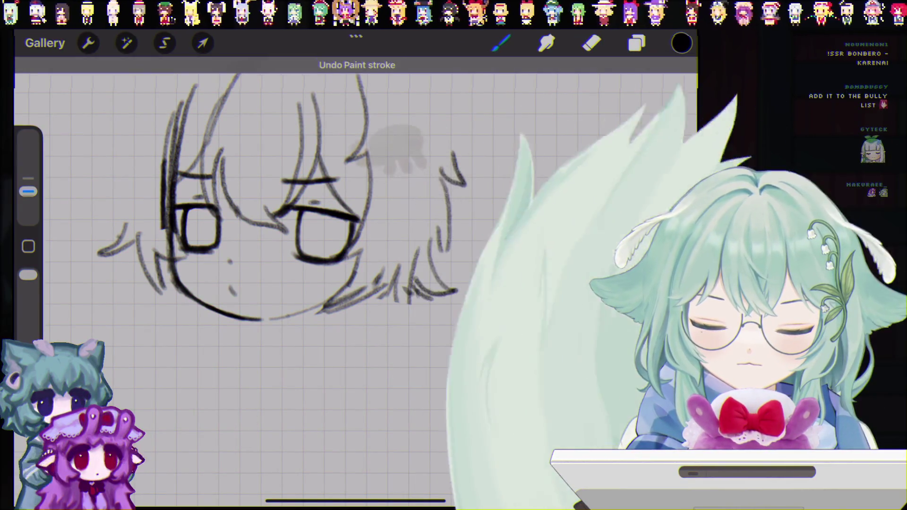
- Undo one more paint stroke and zoom around to inspect the sketch
{"action": "key", "text": "ctrl+z"}
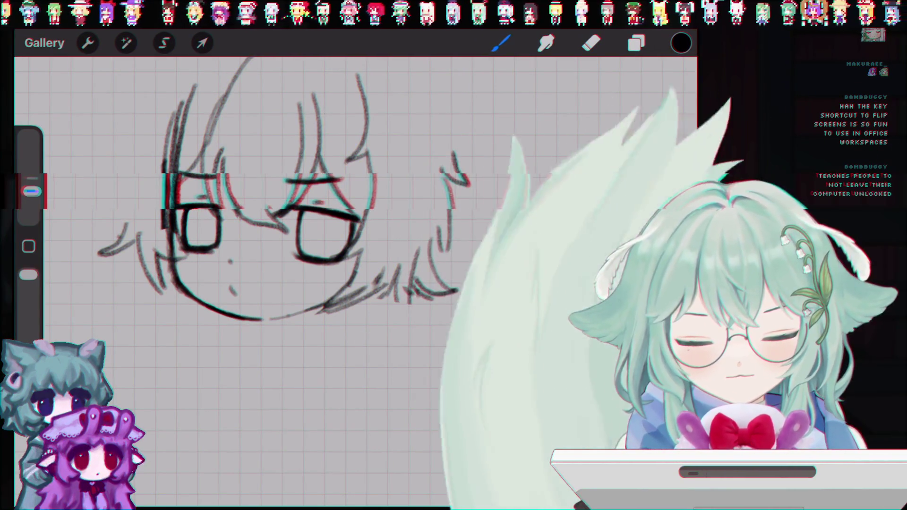
{"action": "scroll", "coordinate": [326, 236], "scroll_direction": "up", "scroll_amount": 5}
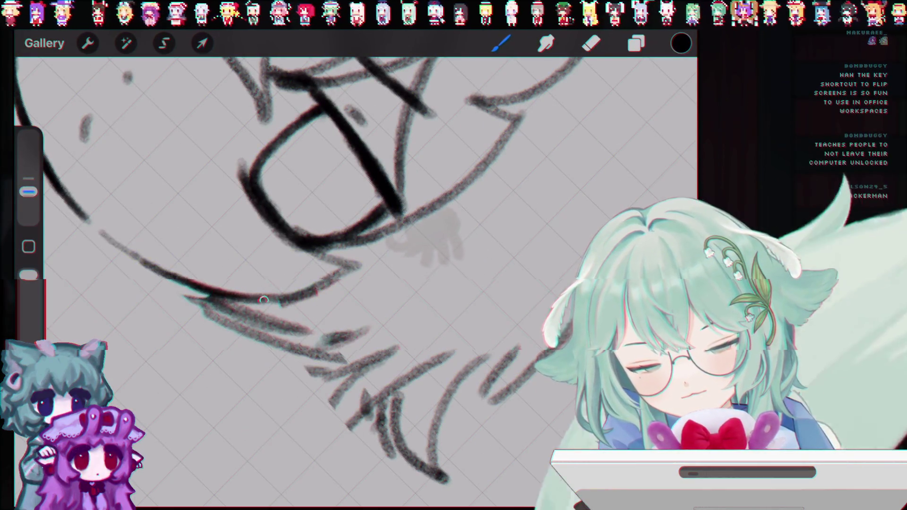
{"action": "scroll", "coordinate": [354, 237], "scroll_direction": "down", "scroll_amount": 5}
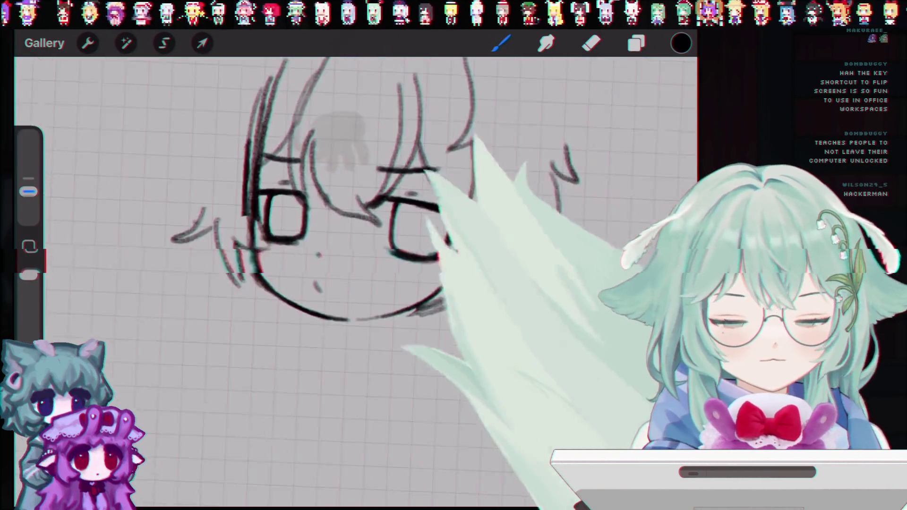
{"action": "scroll", "coordinate": [354, 236], "scroll_direction": "down", "scroll_amount": 2}
{"action": "scroll", "coordinate": [368, 222], "scroll_direction": "up", "scroll_amount": 2}
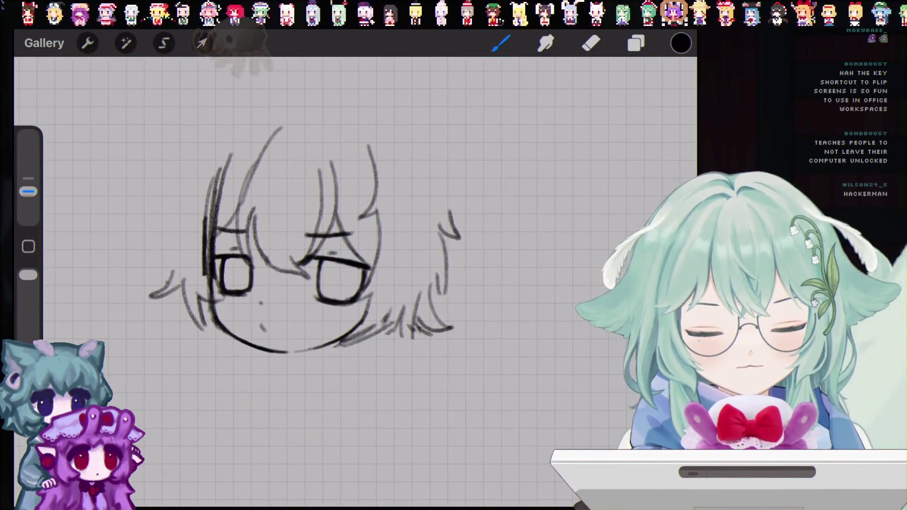
{"action": "scroll", "coordinate": [303, 222], "scroll_direction": "up", "scroll_amount": 1}
{"action": "scroll", "coordinate": [302, 222], "scroll_direction": "up", "scroll_amount": 2}
{"action": "scroll", "coordinate": [354, 236], "scroll_direction": "down", "scroll_amount": 2}
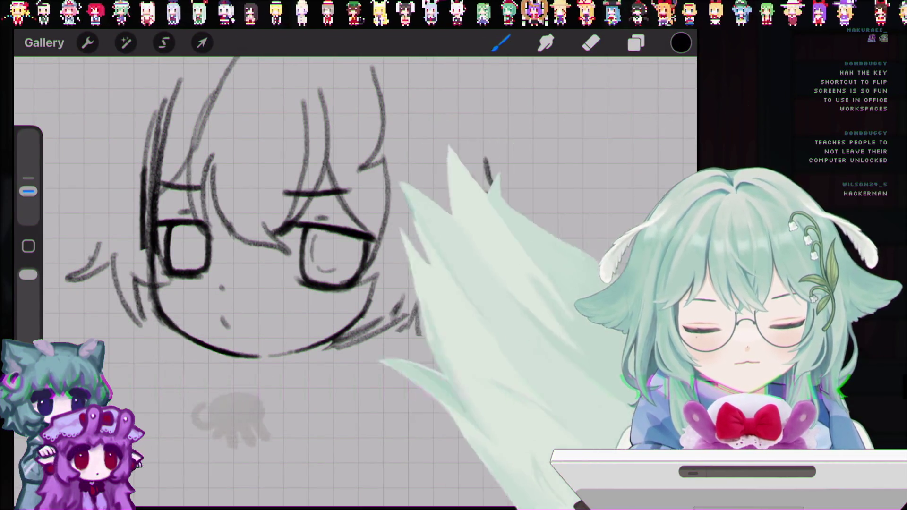
- Undo four strokes, including the top mark, lower-right hair stroke and right-eye pupils
{"action": "key", "text": "ctrl+z"}
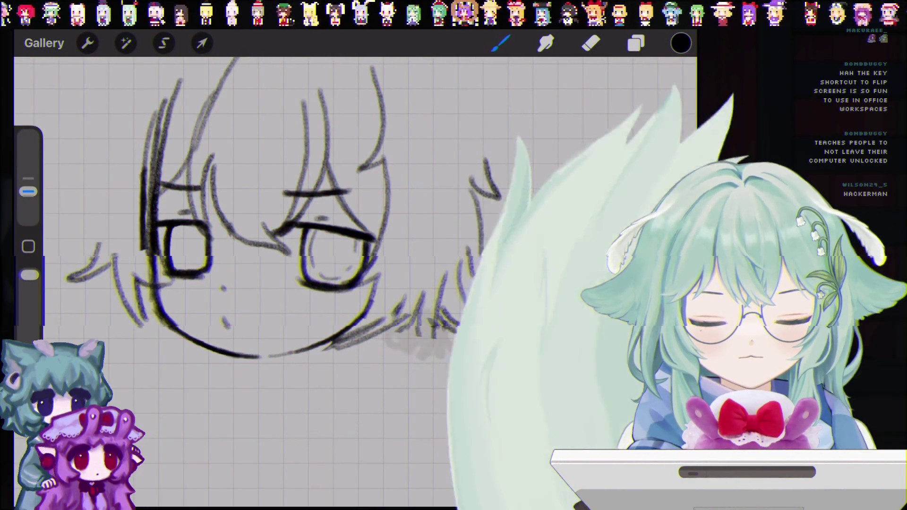
{"action": "key", "text": "ctrl+z"}
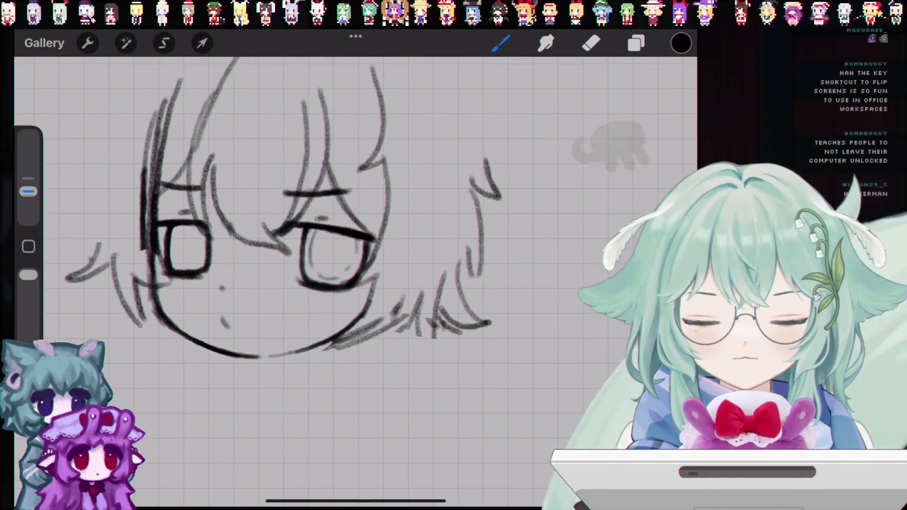
{"action": "key", "text": "ctrl+z"}
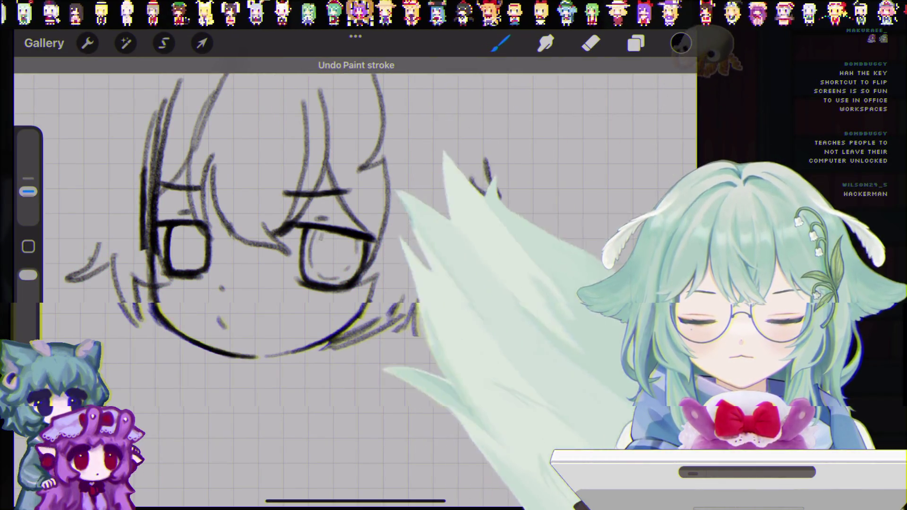
{"action": "key", "text": "ctrl+z"}
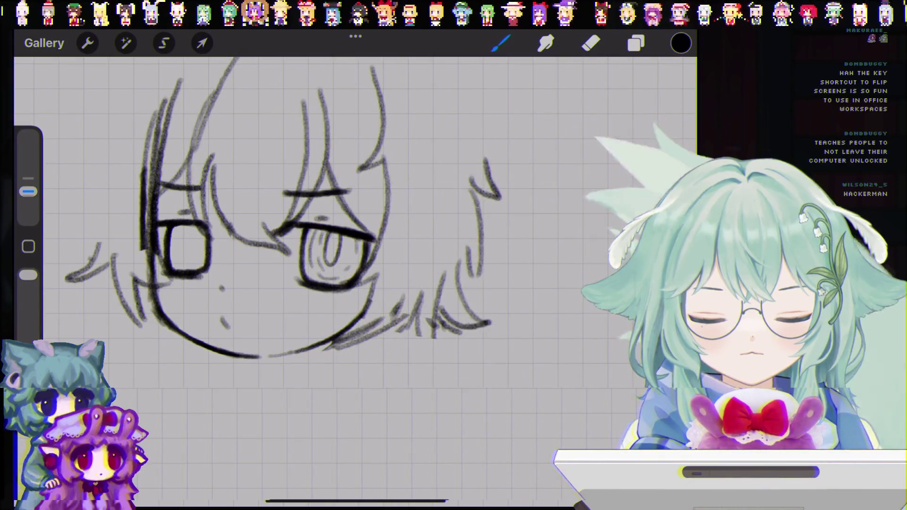
{"action": "scroll", "coordinate": [354, 226], "scroll_direction": "down", "scroll_amount": 5}
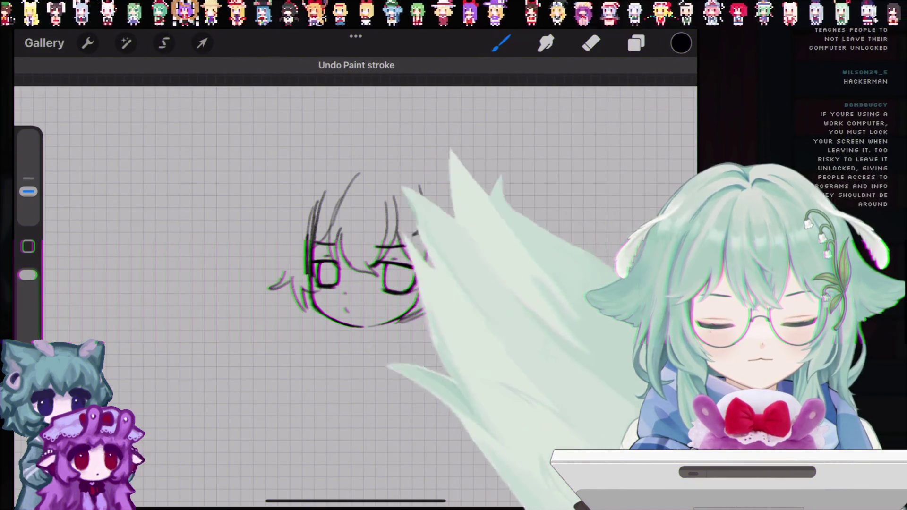
{"action": "scroll", "coordinate": [331, 245], "scroll_direction": "up", "scroll_amount": 2}
{"action": "scroll", "coordinate": [307, 227], "scroll_direction": "up", "scroll_amount": 3}
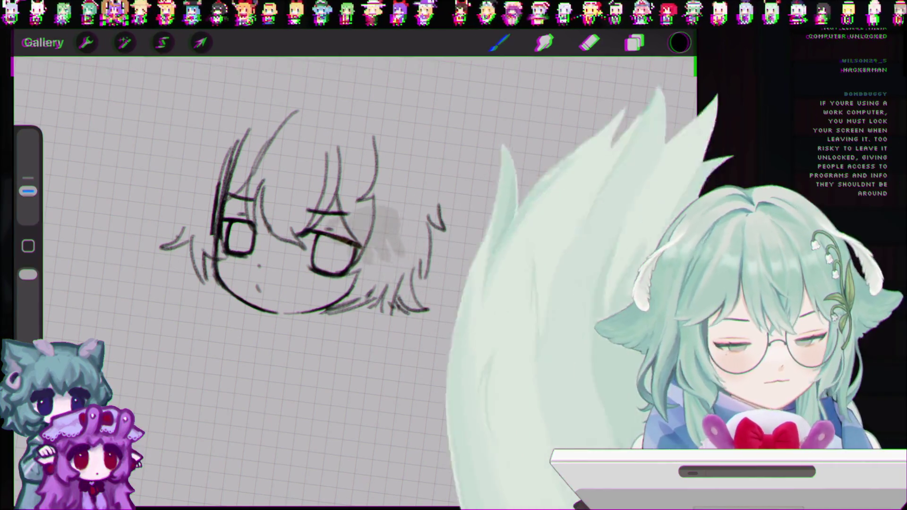
{"action": "scroll", "coordinate": [307, 227], "scroll_direction": "down", "scroll_amount": 4}
{"action": "scroll", "coordinate": [307, 212], "scroll_direction": "up", "scroll_amount": 2}
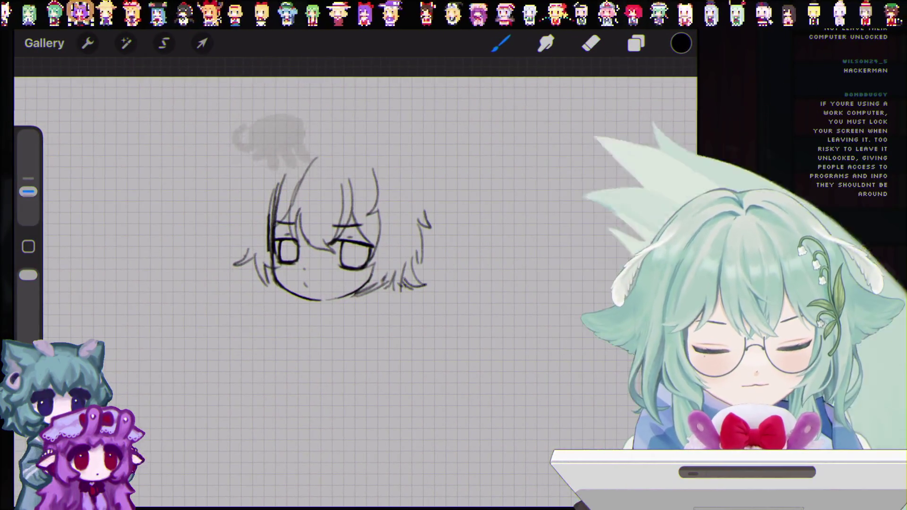
- Select Layer 2 in the Layers panel, switch to the Eraser, and undo one erase stroke
{"action": "left_click", "coordinate": [636, 43]}
{"action": "left_click", "coordinate": [537, 178]}
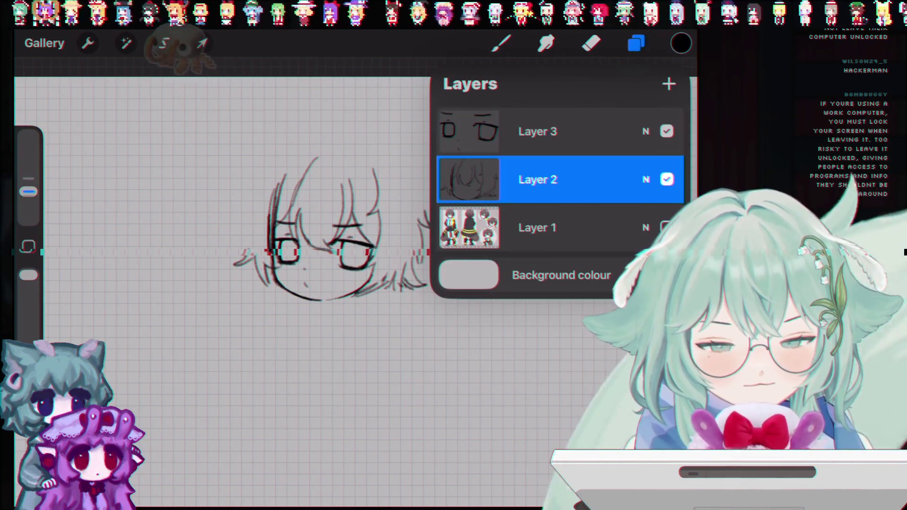
{"action": "left_click", "coordinate": [636, 43]}
{"action": "left_click", "coordinate": [591, 43]}
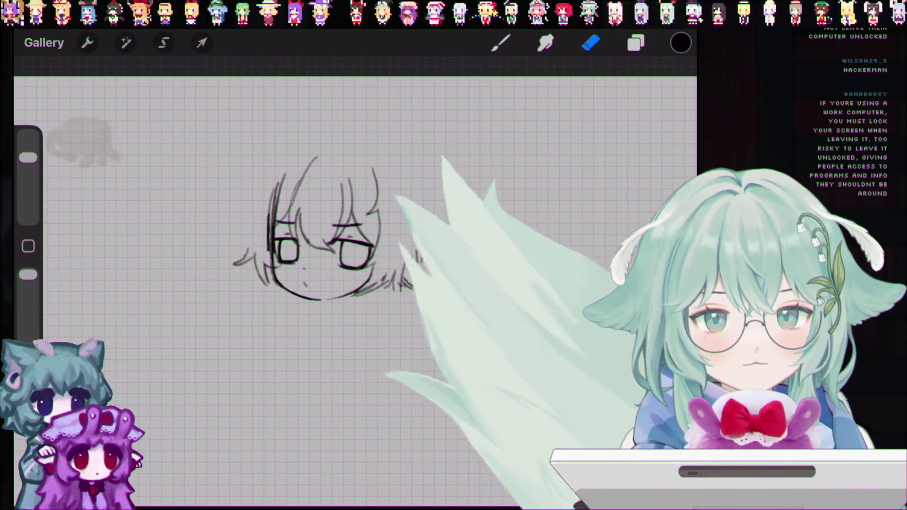
{"action": "left_click", "coordinate": [636, 43]}
{"action": "left_click", "coordinate": [537, 180]}
{"action": "left_click", "coordinate": [591, 43]}
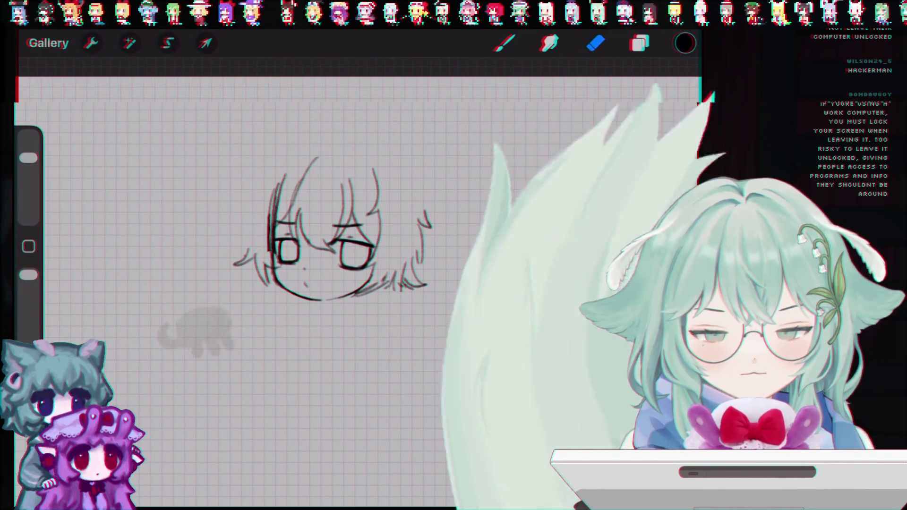
{"action": "key", "text": "ctrl+z"}
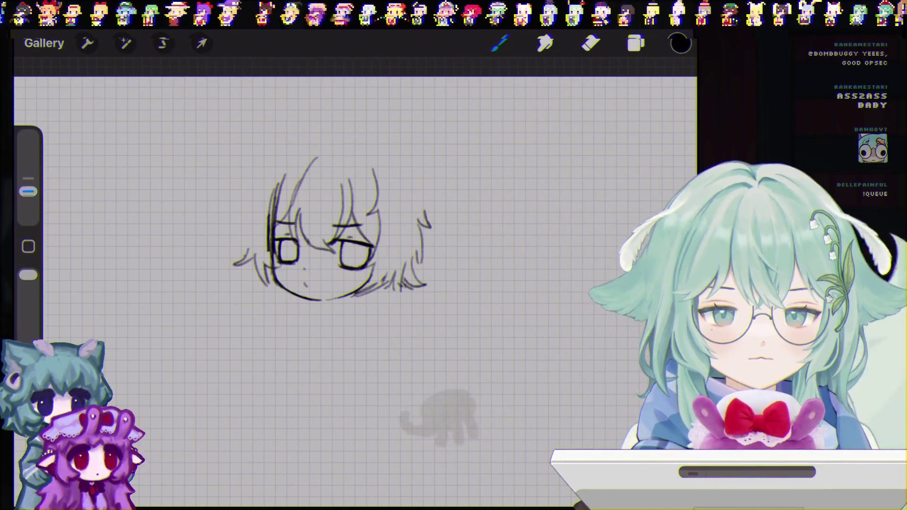
- Turn off Layer 3's visibility so only Layer 2's rough sketch lines show
{"action": "scroll", "coordinate": [331, 236], "scroll_direction": "up", "scroll_amount": 2}
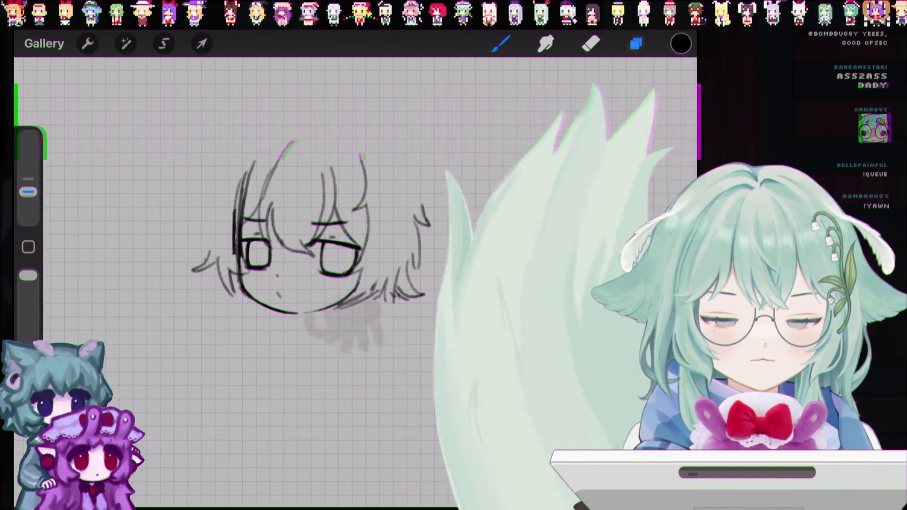
{"action": "left_click", "coordinate": [636, 43]}
{"action": "left_click", "coordinate": [666, 130]}
{"action": "left_click", "coordinate": [636, 43]}
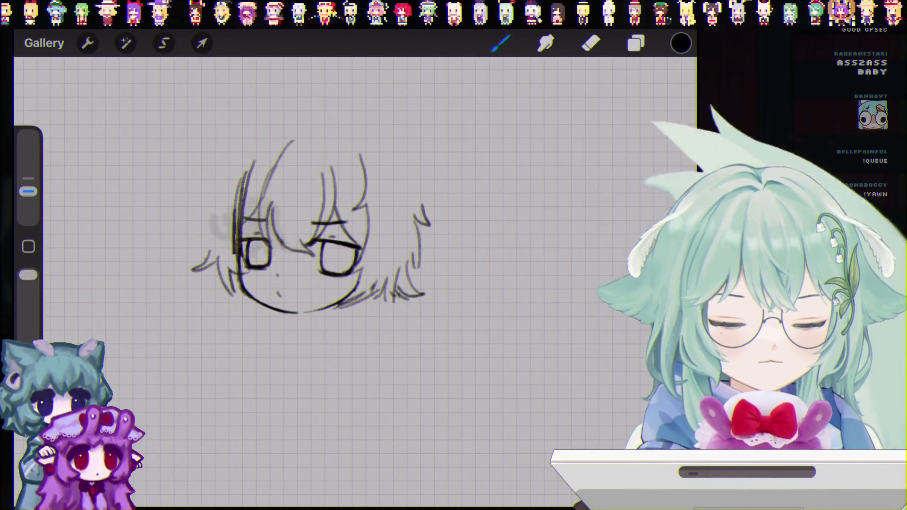
{"action": "left_click", "coordinate": [635, 43]}
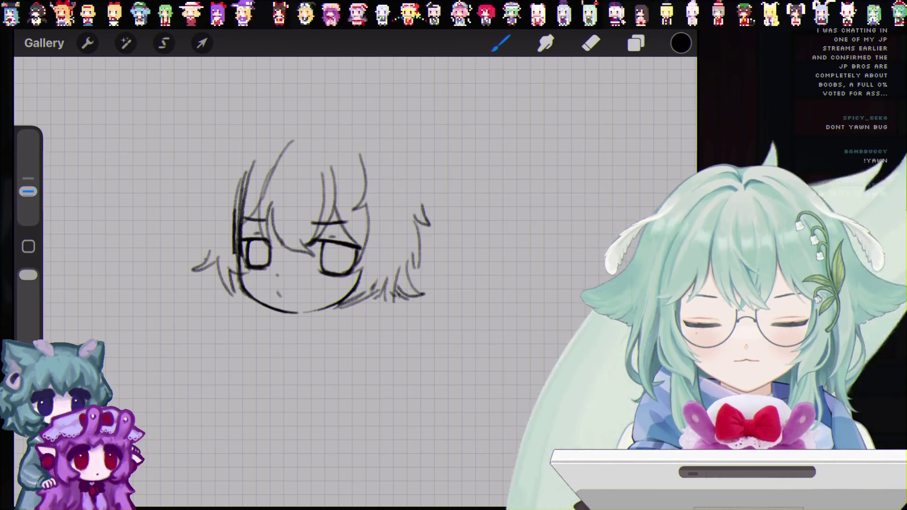
- Switch to the Eraser, undo one erase, and erase the faint stroke atop the head
{"action": "left_click", "coordinate": [636, 43]}
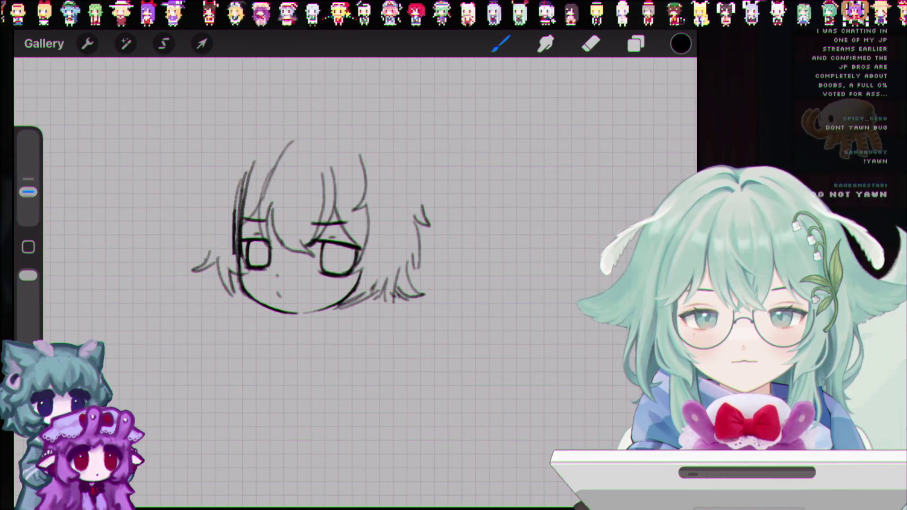
{"action": "left_click", "coordinate": [591, 43]}
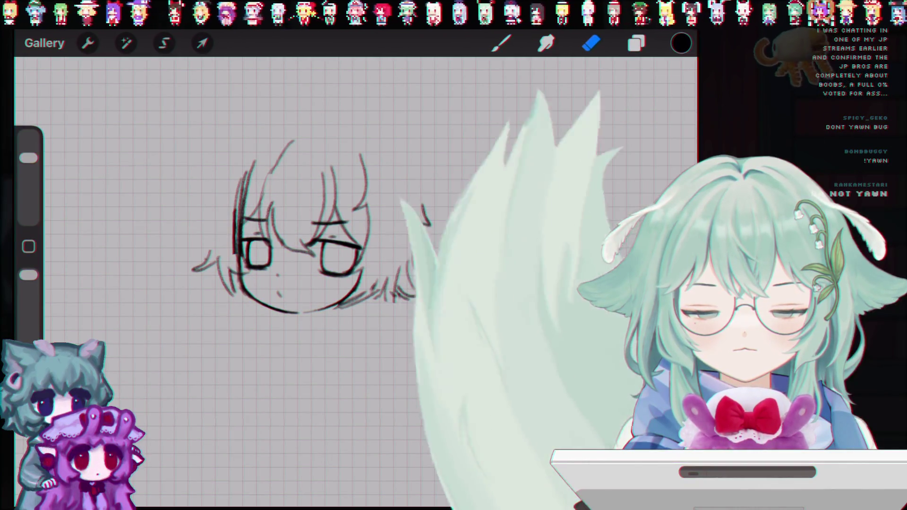
{"action": "key", "text": "ctrl+z"}
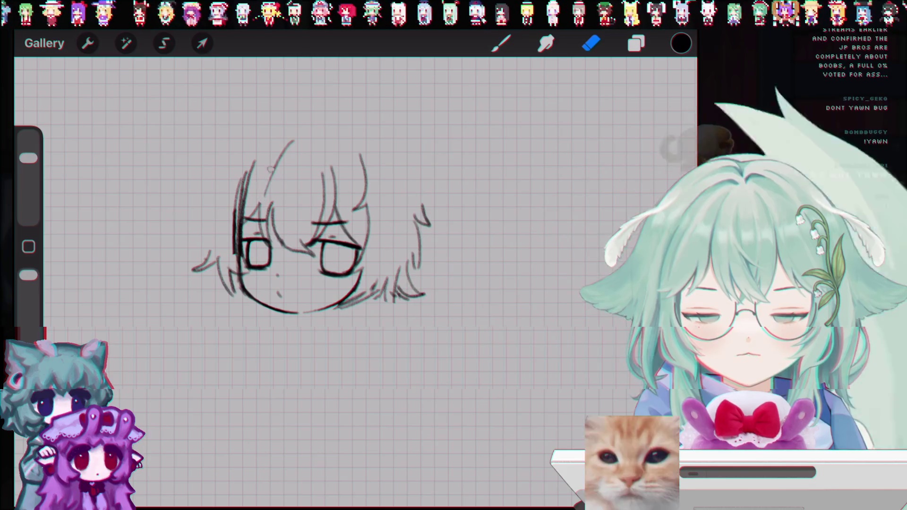
{"action": "left_click_drag", "start_coordinate": [279, 160], "coordinate": [292, 141]}
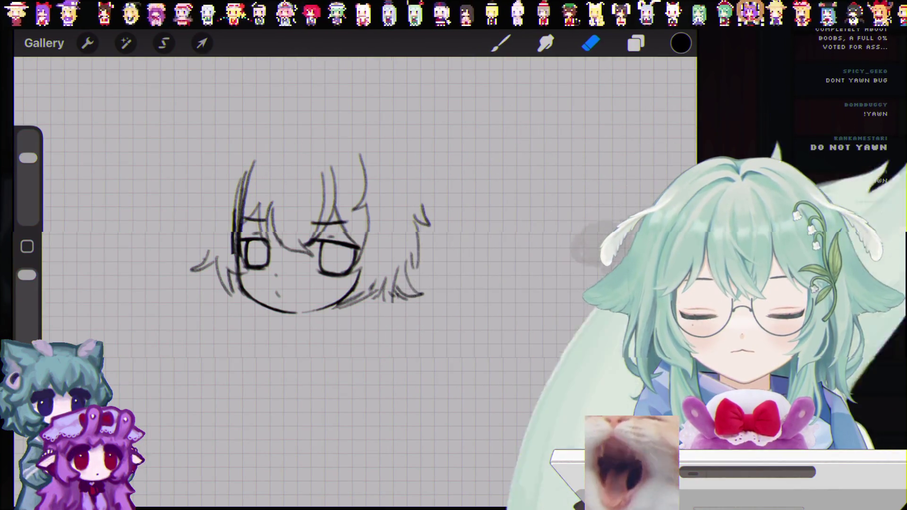
- Return to the Brush and undo the last two paint strokes
{"action": "key", "text": "b"}
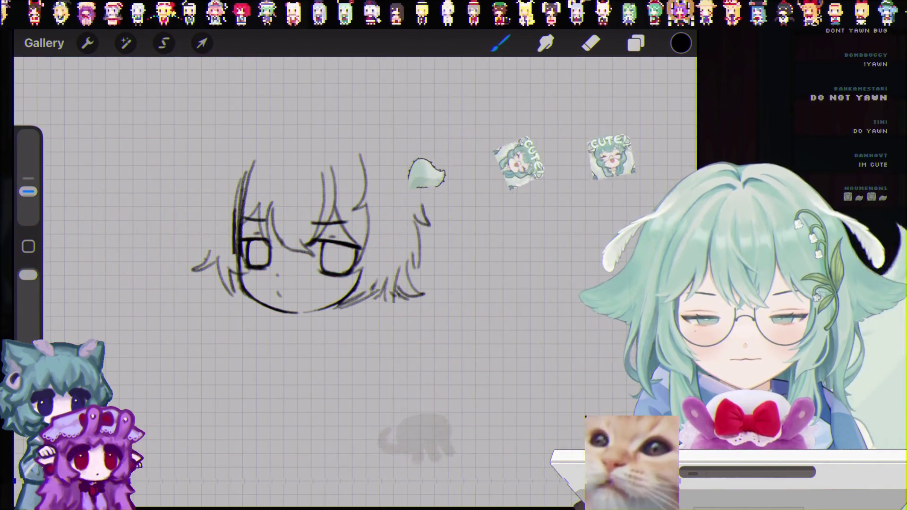
{"action": "key", "text": "ctrl+z"}
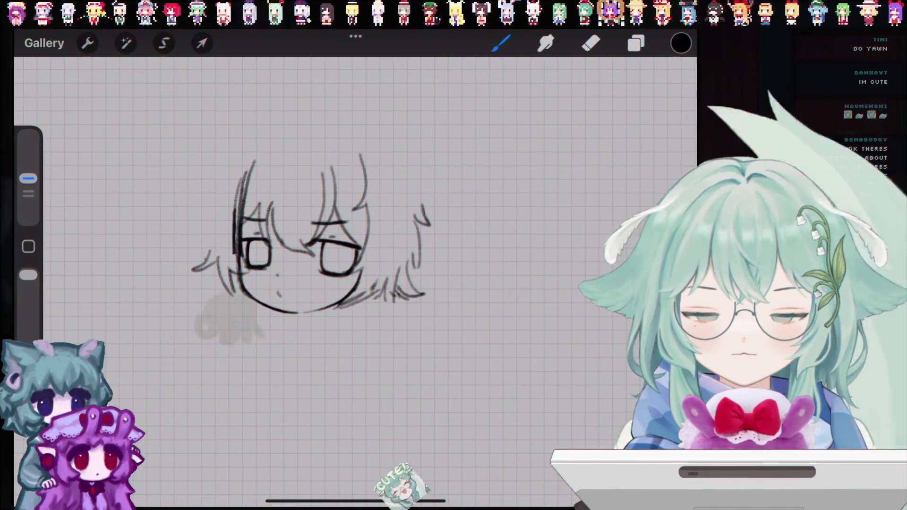
{"action": "key", "text": "ctrl+z"}
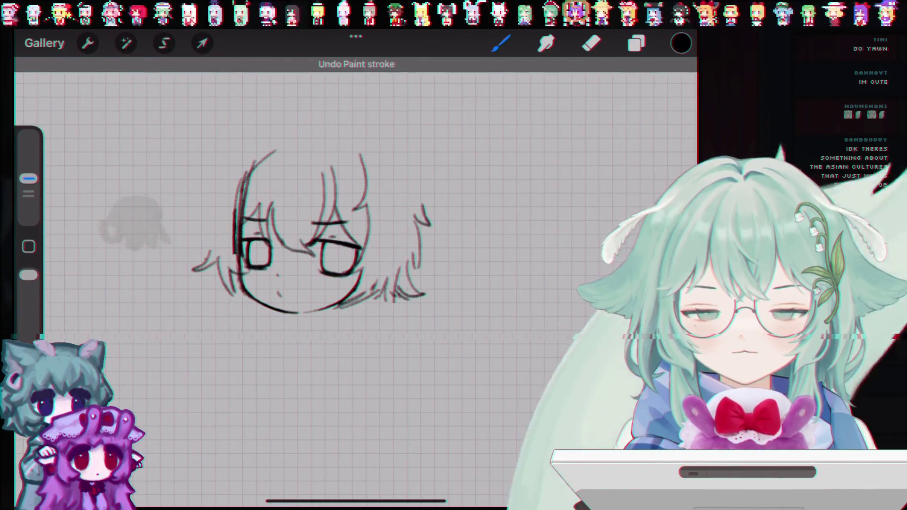
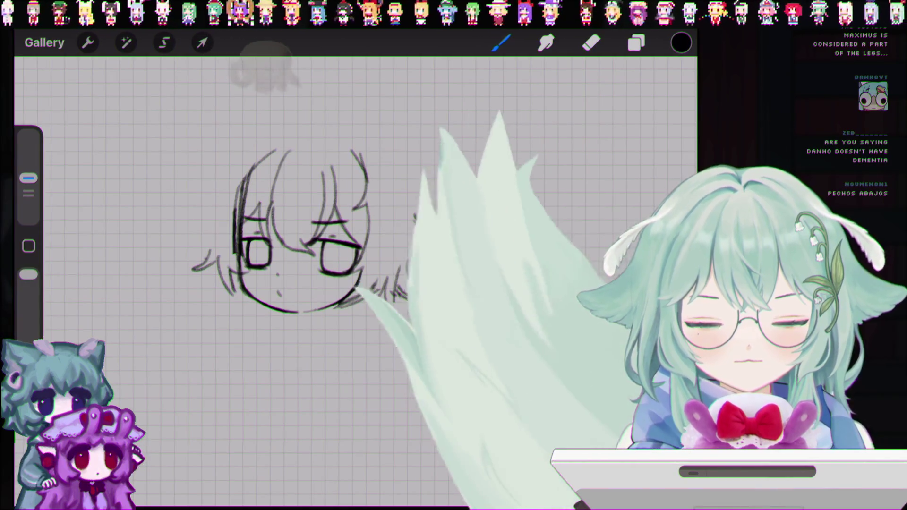
- Erase stray right-side hair strands, return to the Brush, and pan the head lower in view
{"action": "key", "text": "e"}
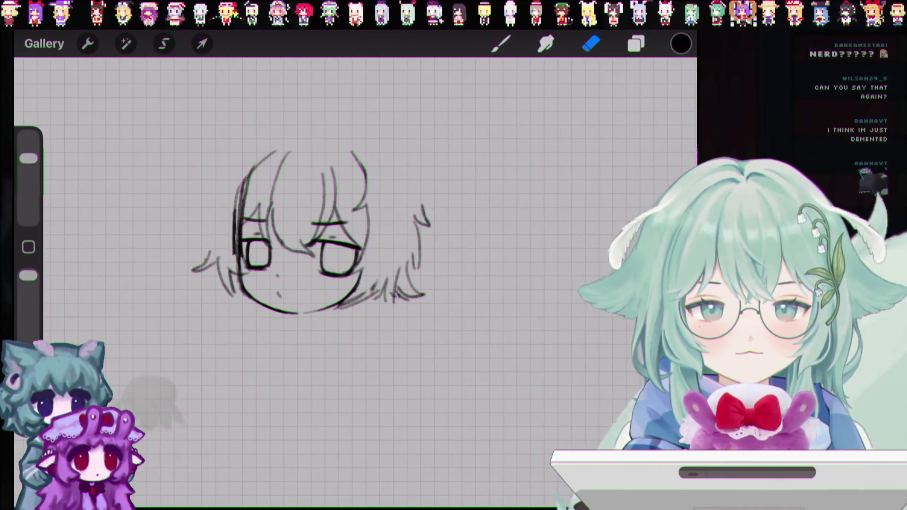
{"action": "key", "text": "b"}
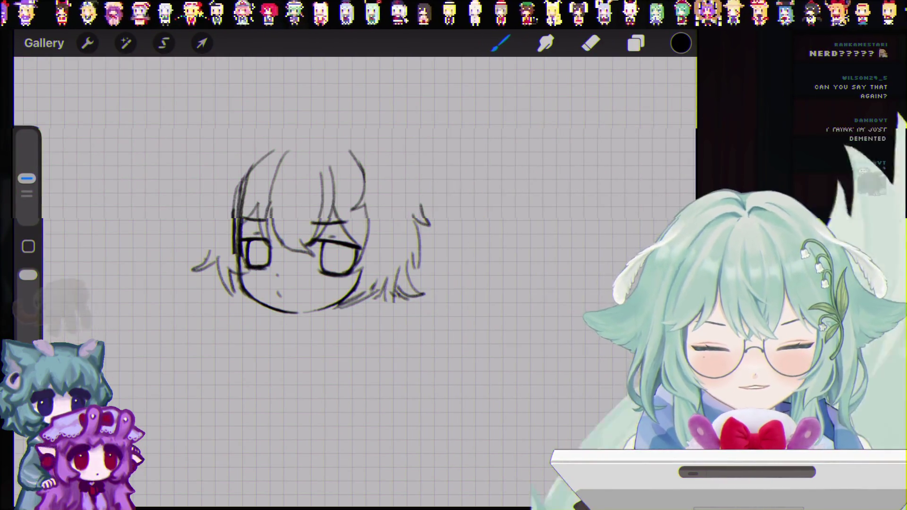
{"action": "left_click_drag", "start_coordinate": [307, 231], "coordinate": [296, 283]}
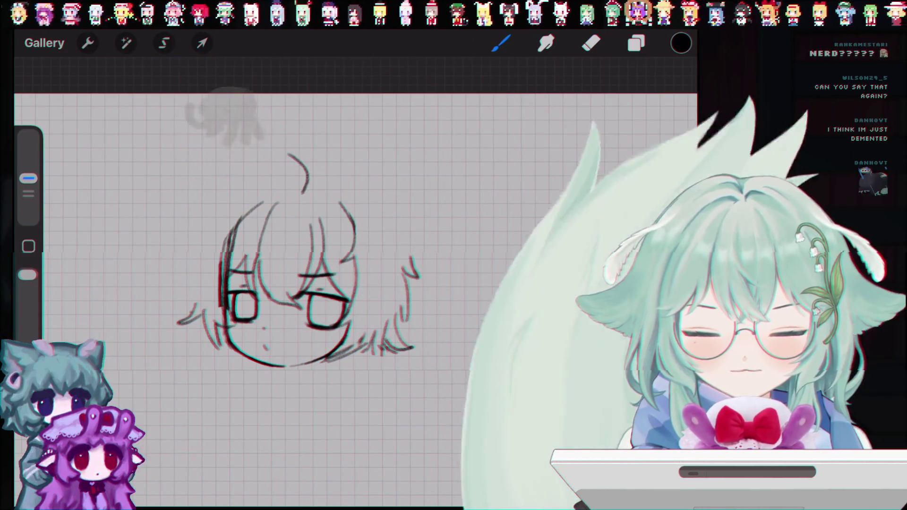
- Redraw the ahoge as a curled crescent and restore the left outer hair stroke
{"action": "left_click_drag", "start_coordinate": [287, 150], "coordinate": [304, 192]}
{"action": "left_click_drag", "start_coordinate": [281, 159], "coordinate": [290, 168]}
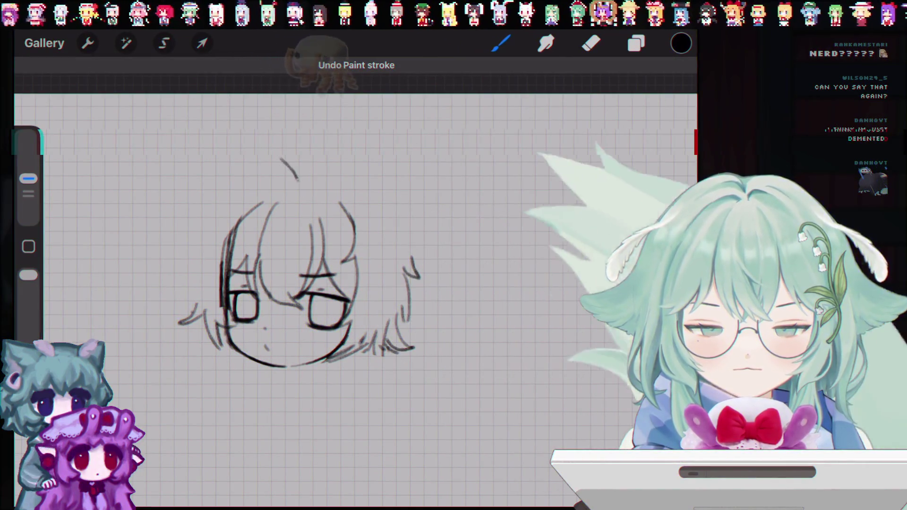
{"action": "key", "text": "ctrl+z"}
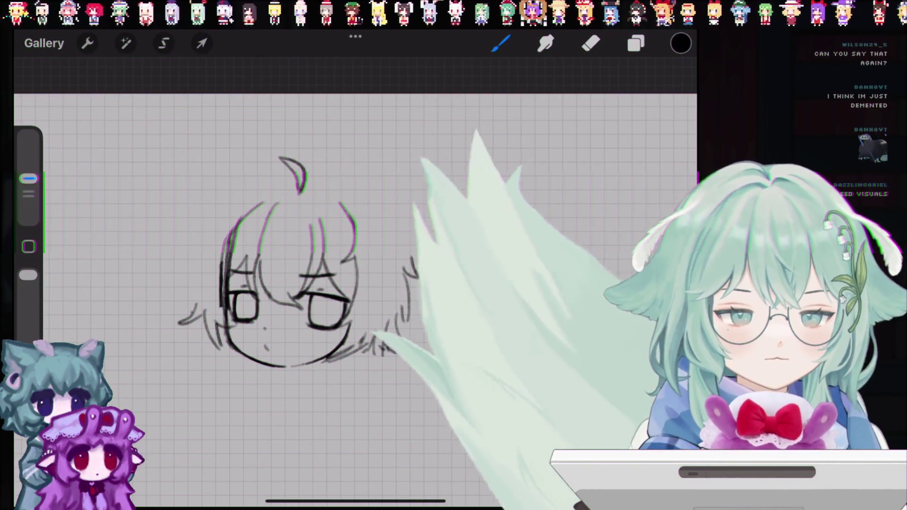
{"action": "scroll", "coordinate": [331, 260], "scroll_direction": "down", "scroll_amount": 2}
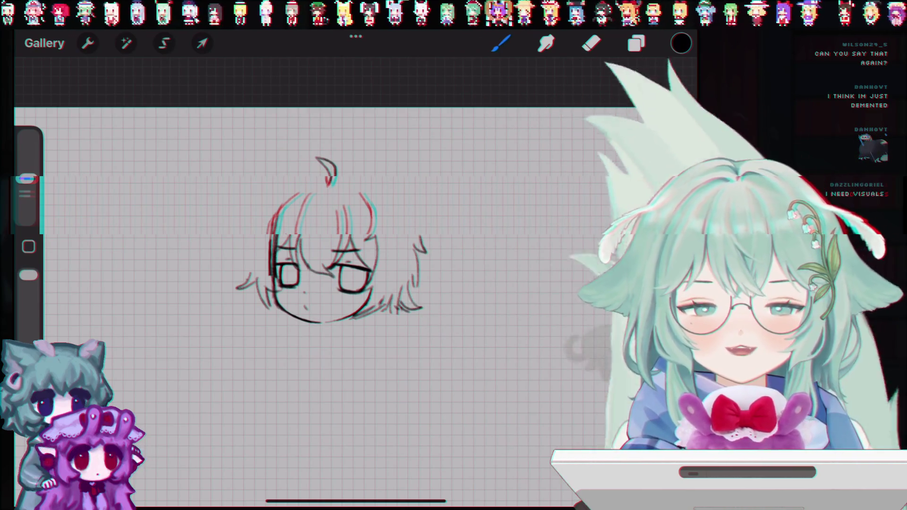
{"action": "scroll", "coordinate": [322, 260], "scroll_direction": "up", "scroll_amount": 1}
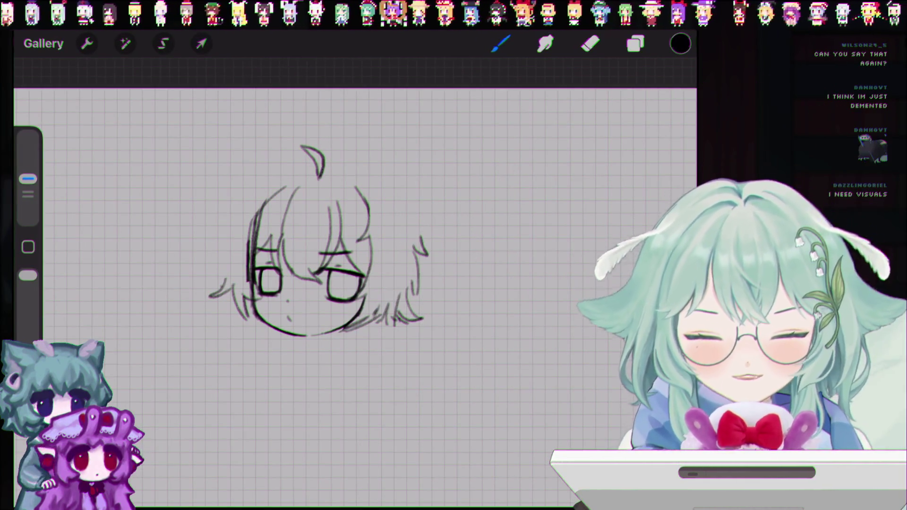
{"action": "key", "text": "ctrl+z"}
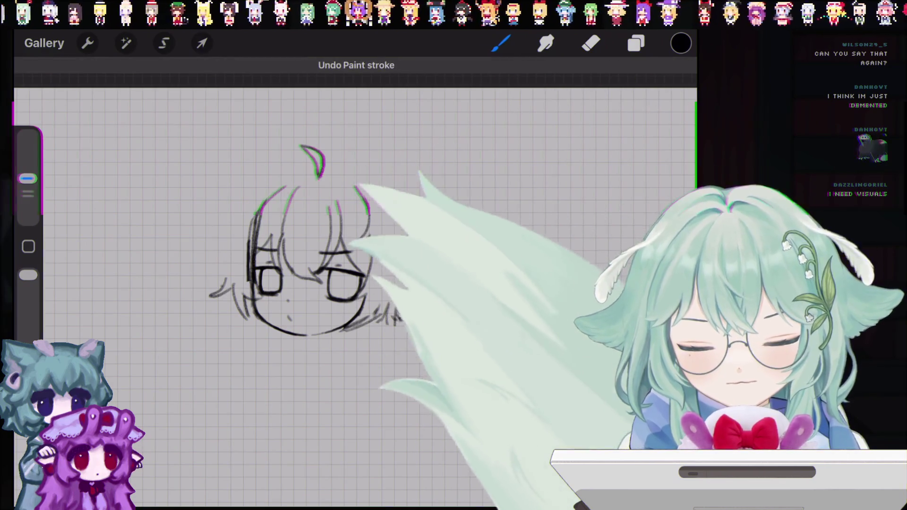
{"action": "key", "text": "ctrl+shift+z"}
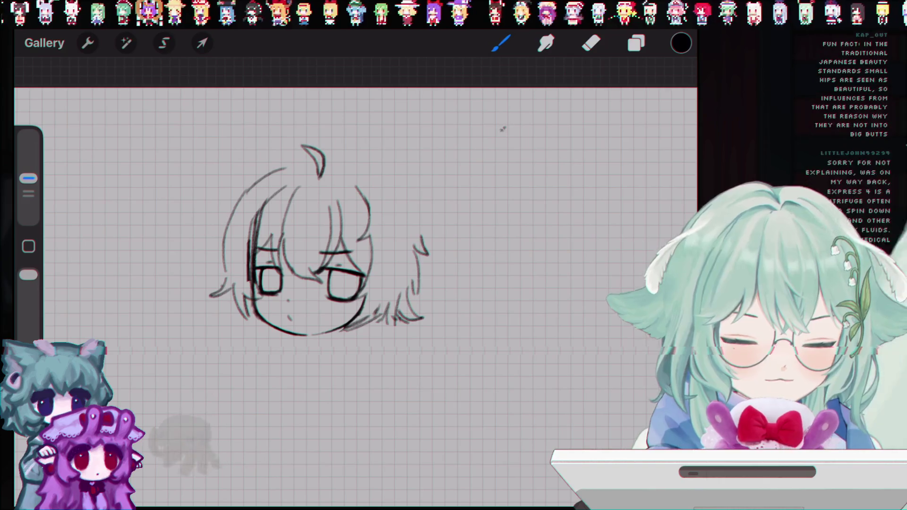
- Sketch a small pear figure with a stem and a little left arm beside the head
{"action": "left_click_drag", "start_coordinate": [482, 171], "coordinate": [479, 191]}
{"action": "left_click_drag", "start_coordinate": [524, 129], "coordinate": [543, 170]}
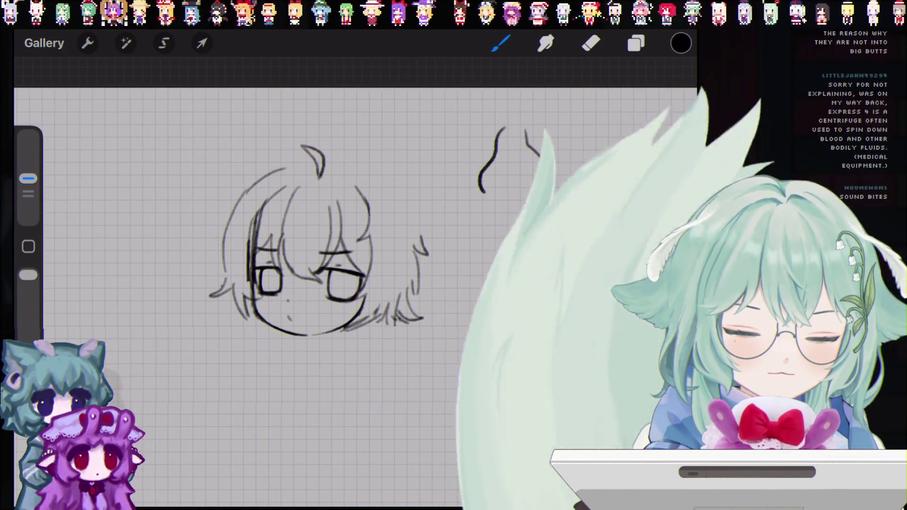
{"action": "key", "text": "ctrl+z"}
{"action": "left_click_drag", "start_coordinate": [526, 128], "coordinate": [534, 194]}
{"action": "key", "text": "ctrl+z"}
{"action": "left_click_drag", "start_coordinate": [512, 127], "coordinate": [519, 124]}
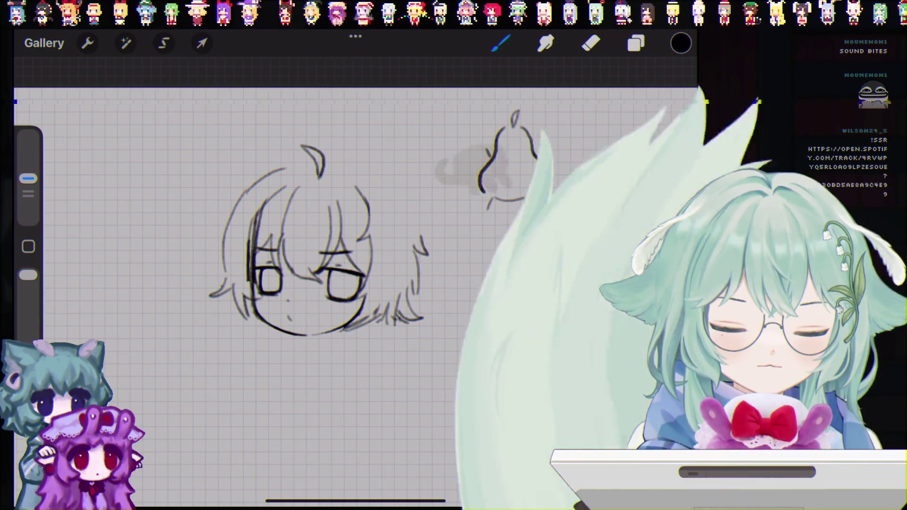
{"action": "left_click_drag", "start_coordinate": [490, 156], "coordinate": [484, 168]}
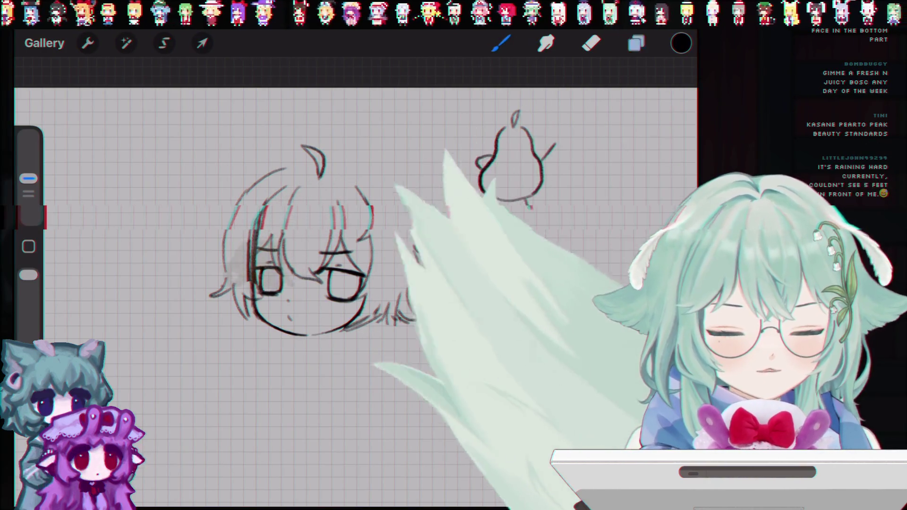
{"action": "left_click", "coordinate": [636, 43]}
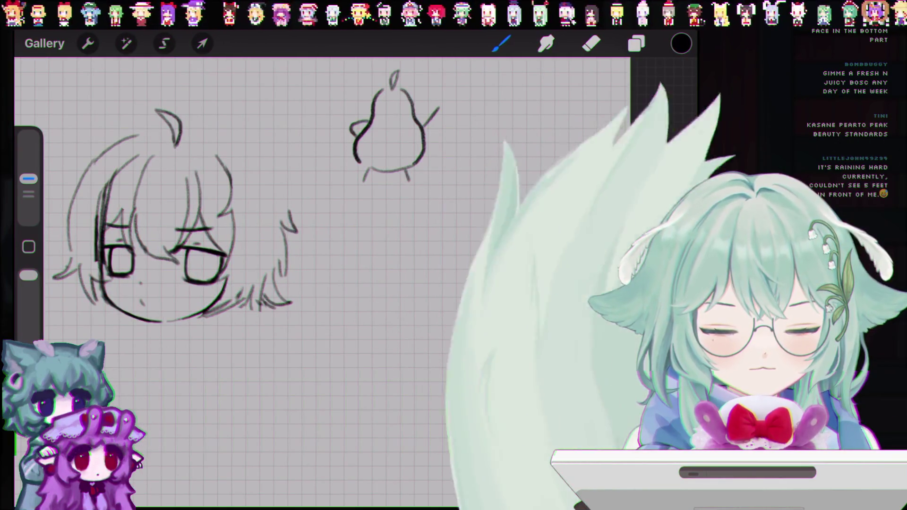
- Draw left and right torso lines below the pear, then undo them and the pear strokes
{"action": "mouse_move", "coordinate": [424, 231]}
{"action": "left_mouse_down"}
{"action": "mouse_move", "coordinate": [428, 265]}
{"action": "mouse_move", "coordinate": [405, 319]}
{"action": "left_mouse_up"}
{"action": "left_click_drag", "start_coordinate": [490, 213], "coordinate": [503, 302]}
{"action": "key", "text": "ctrl+z"}
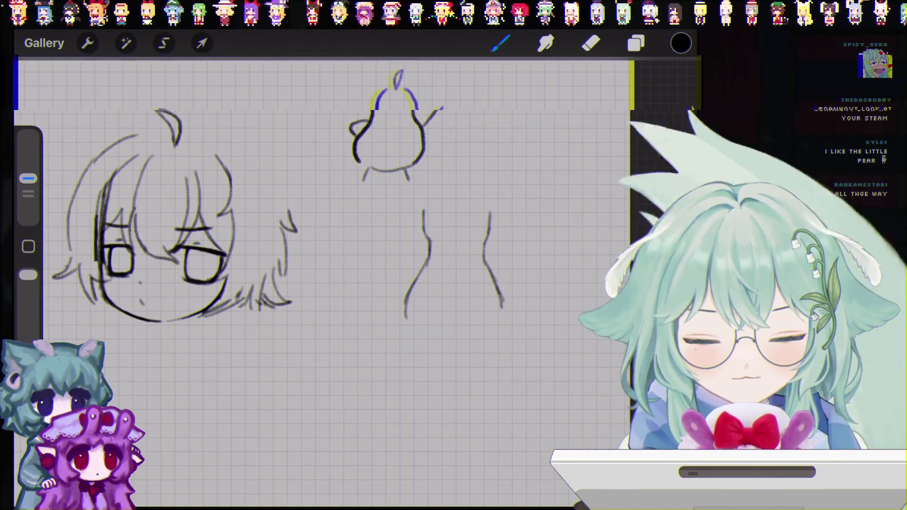
{"action": "key", "text": "ctrl+z"}
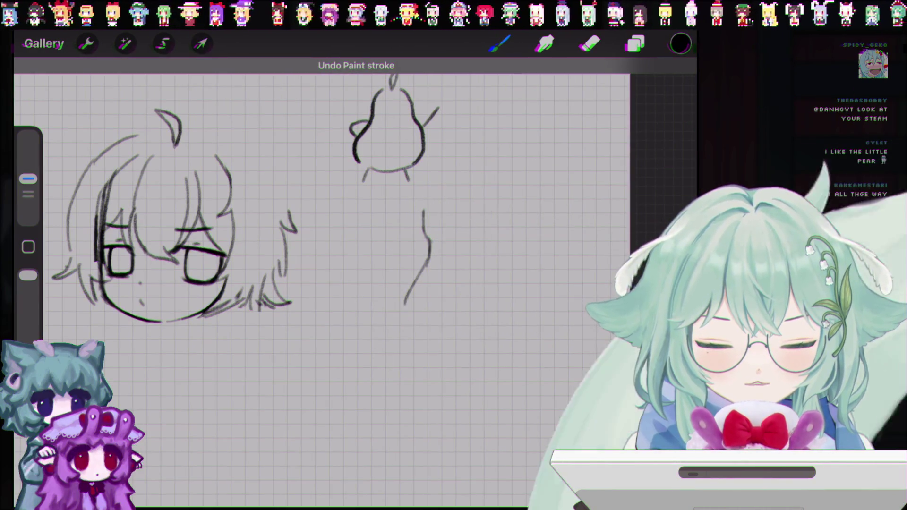
{"action": "key", "text": "ctrl+z"}
{"action": "key", "text": "ctrl+z"}
{"action": "key", "text": "ctrl+z"}
{"action": "key", "text": "ctrl+z"}
{"action": "key", "text": "ctrl+z"}
{"action": "key", "text": "ctrl+z"}
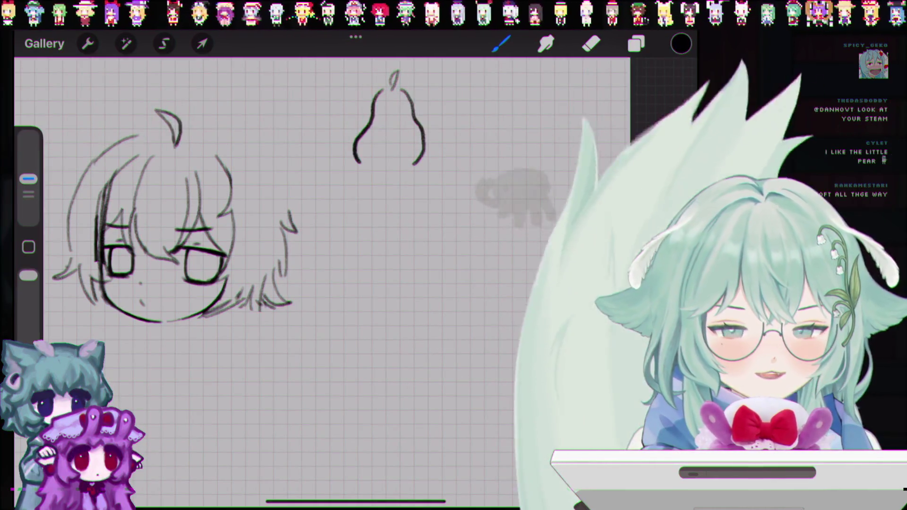
{"action": "key", "text": "ctrl+z"}
{"action": "key", "text": "ctrl+z"}
{"action": "key", "text": "ctrl+z"}
{"action": "key", "text": "ctrl+z"}
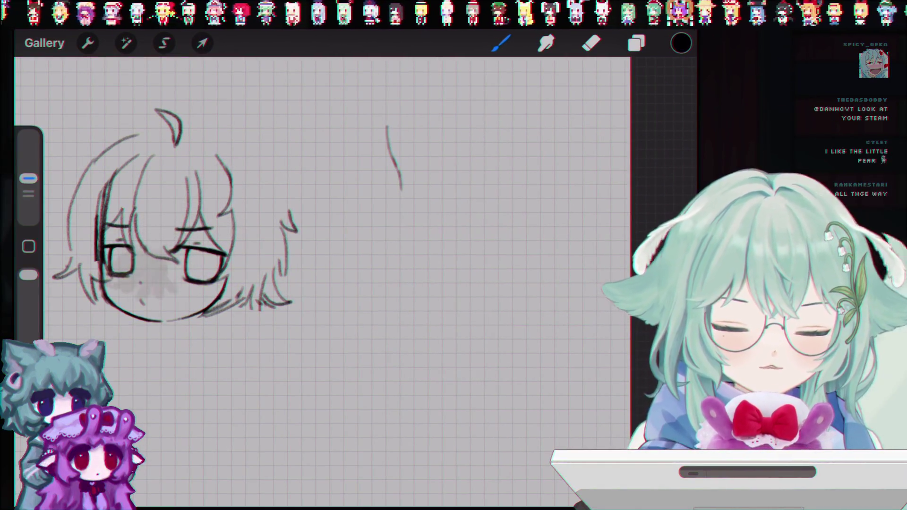
- Undo the leftover stroke and a trial vertical line beside the head, then reposition the view
{"action": "key", "text": "ctrl+z"}
{"action": "left_click_drag", "start_coordinate": [385, 125], "coordinate": [392, 173]}
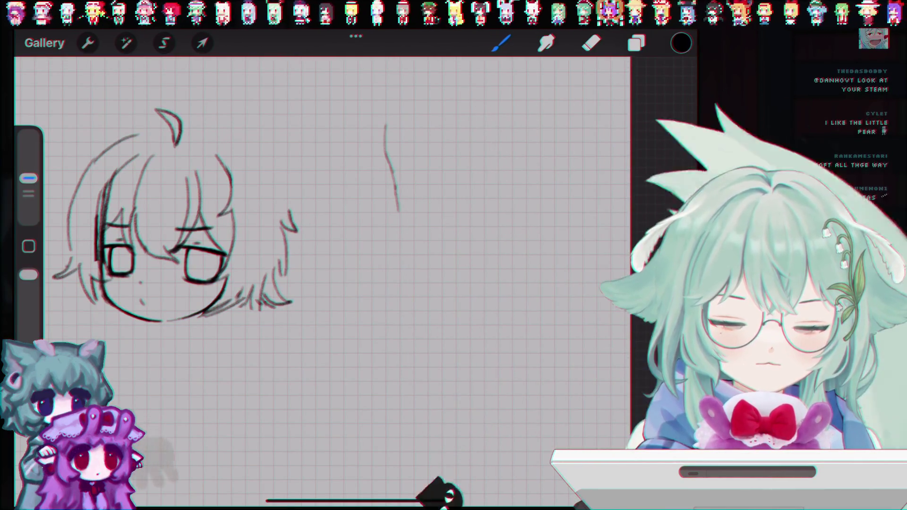
{"action": "left_click_drag", "start_coordinate": [391, 166], "coordinate": [396, 188]}
{"action": "key", "text": "ctrl+z"}
{"action": "mouse_move", "coordinate": [147, 212]}
{"action": "left_mouse_down"}
{"action": "mouse_move", "coordinate": [203, 203]}
{"action": "mouse_move", "coordinate": [253, 246]}
{"action": "mouse_move", "coordinate": [284, 189]}
{"action": "left_mouse_up"}
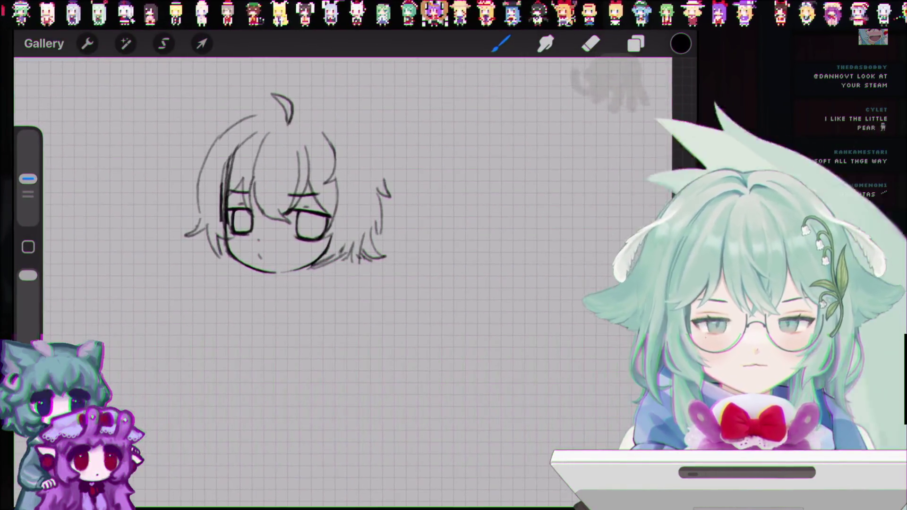
- Check the layer list and undo the last remaining pencil strokes, leaving only the head
{"action": "left_click", "coordinate": [636, 44]}
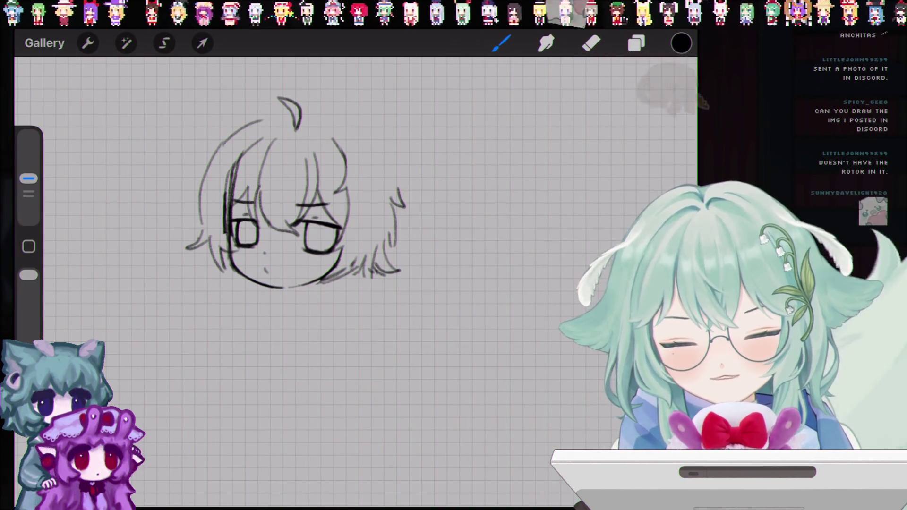
{"action": "key", "text": "ctrl+shift+z"}
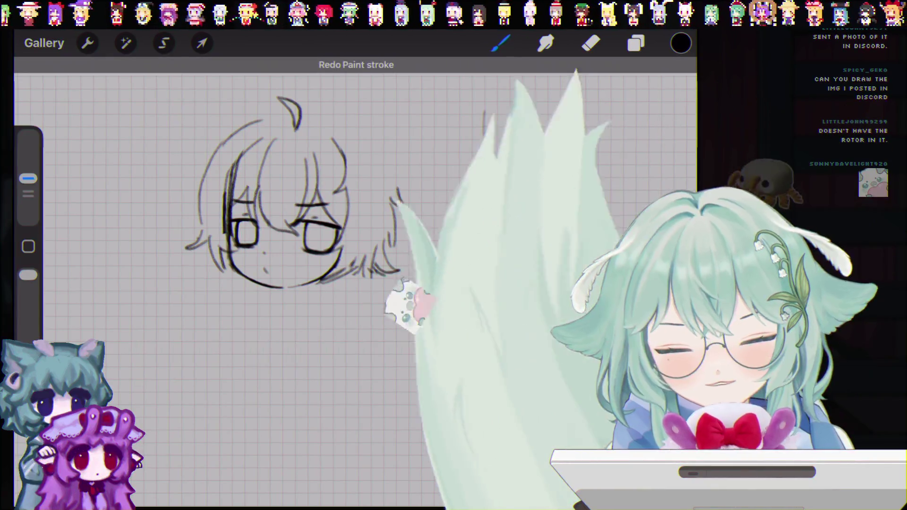
{"action": "key", "text": "ctrl+z"}
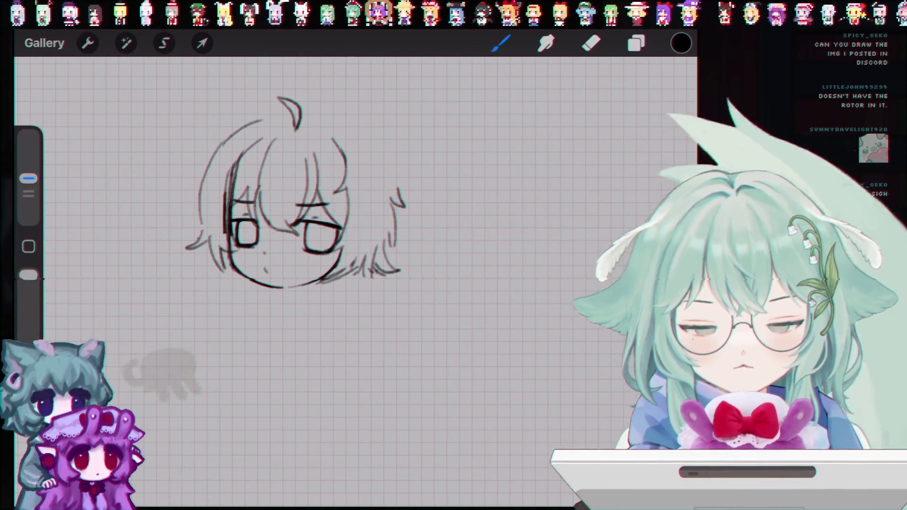
{"action": "left_click", "coordinate": [636, 43]}
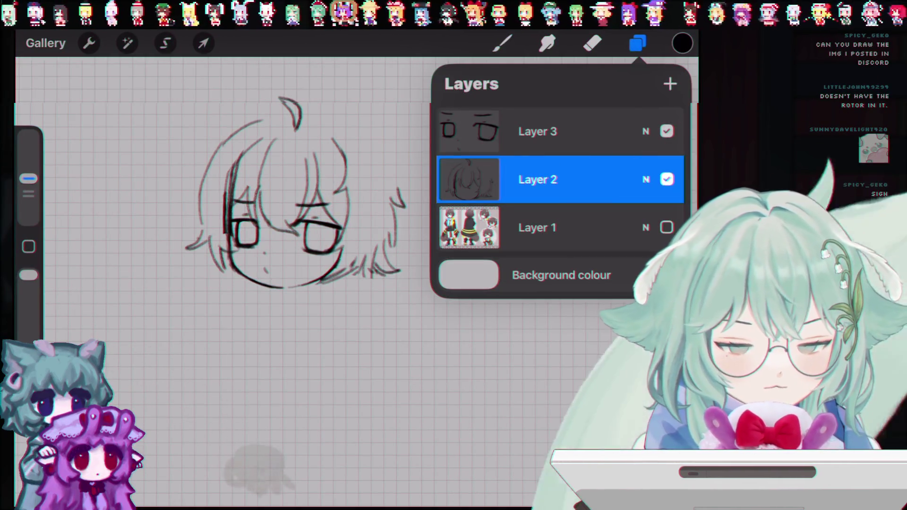
{"action": "key", "text": "b"}
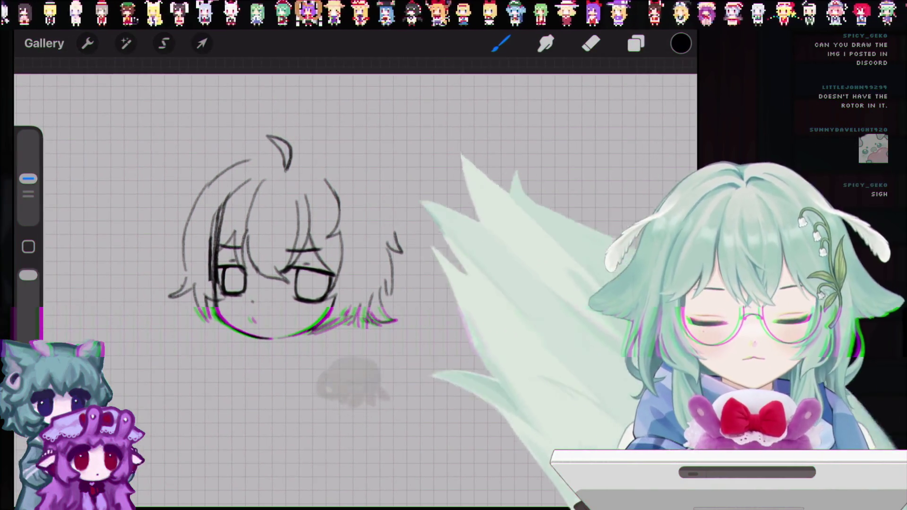
{"action": "key", "text": "ctrl+z"}
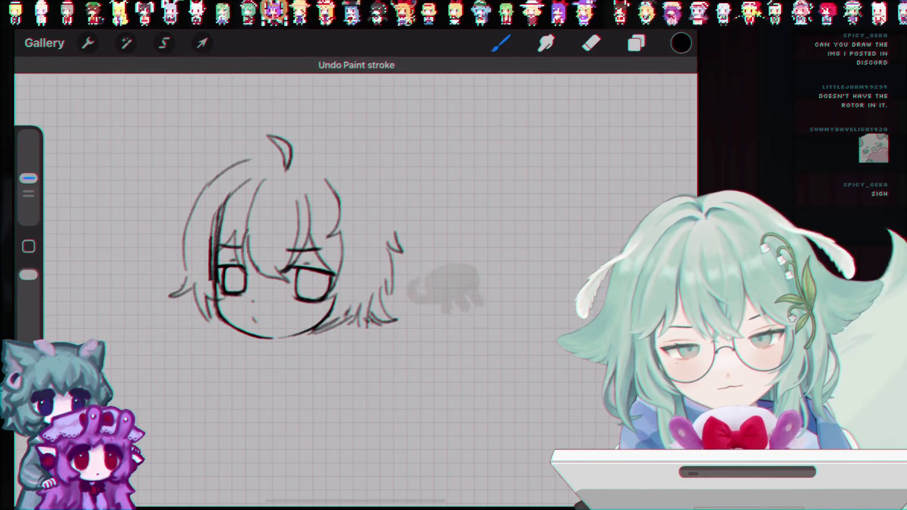
{"action": "key", "text": "ctrl+z"}
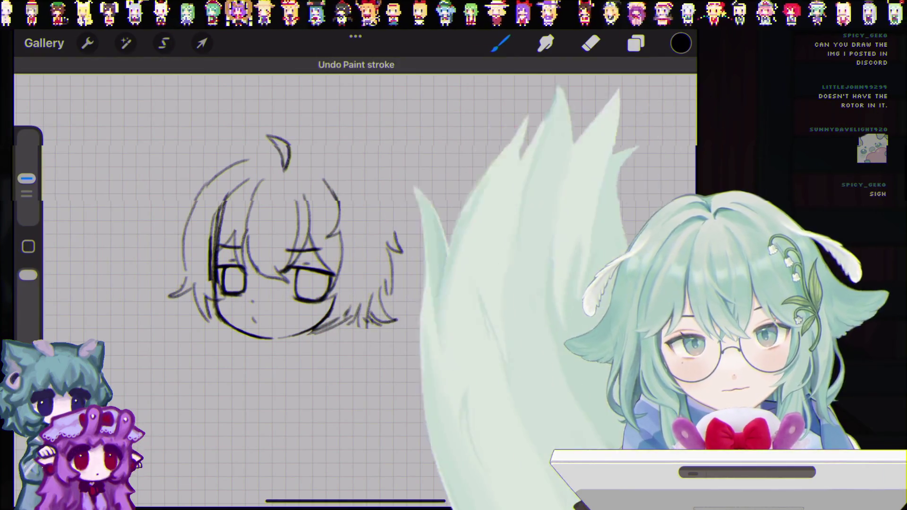
- Redraw the right side of the hair outline and add a small stroke below the chin
{"action": "left_click_drag", "start_coordinate": [326, 165], "coordinate": [364, 175]}
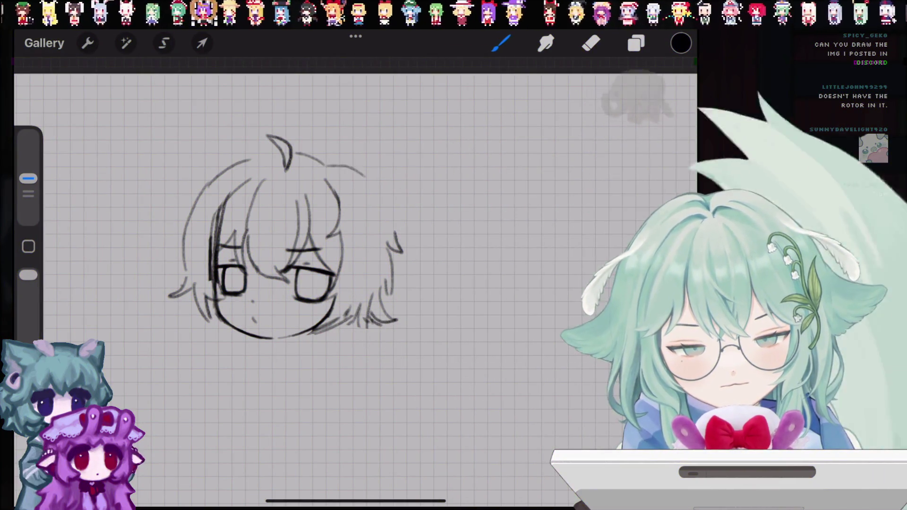
{"action": "key", "text": "ctrl+z"}
{"action": "mouse_move", "coordinate": [318, 163]}
{"action": "left_mouse_down"}
{"action": "mouse_move", "coordinate": [371, 182]}
{"action": "mouse_move", "coordinate": [385, 219]}
{"action": "left_mouse_up"}
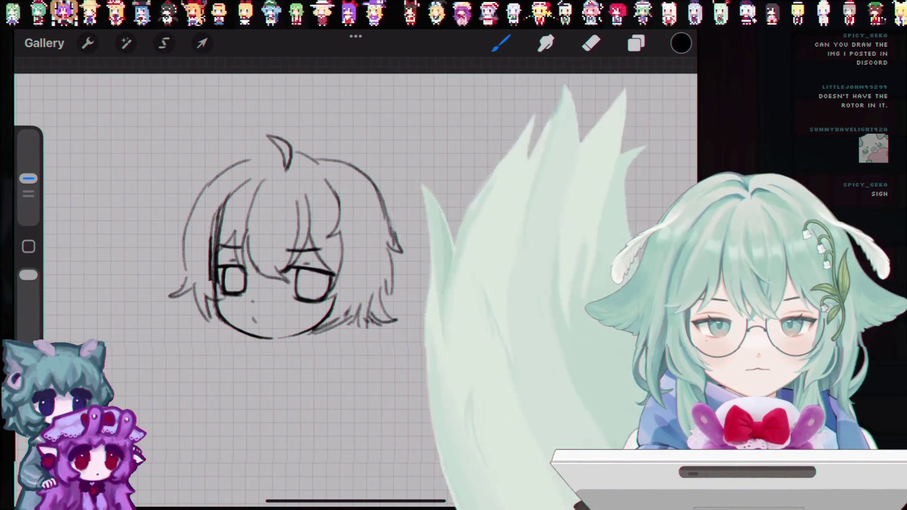
{"action": "left_click_drag", "start_coordinate": [305, 335], "coordinate": [308, 344]}
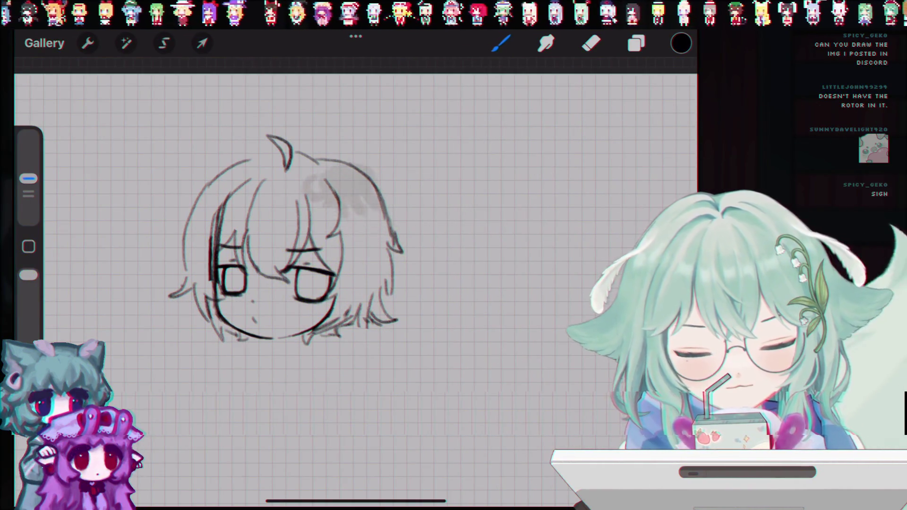
{"action": "key", "text": "ctrl+z"}
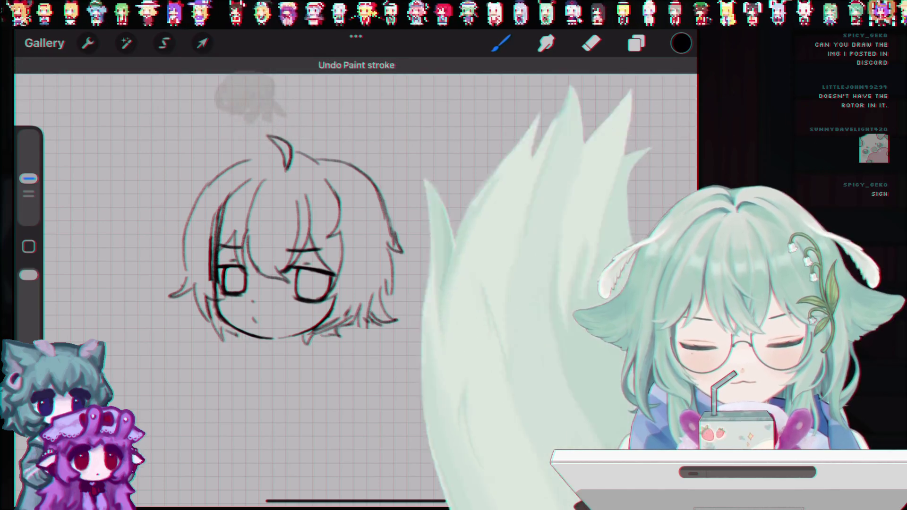
{"action": "key", "text": "ctrl+shift+z"}
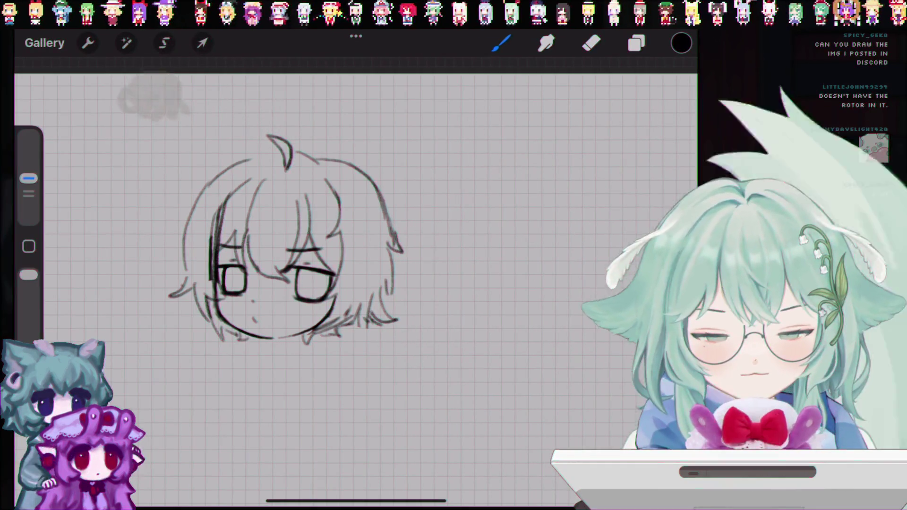
- Rework the top-left hair line into a rounded ear arc over the head
{"action": "key", "text": "ctrl+z"}
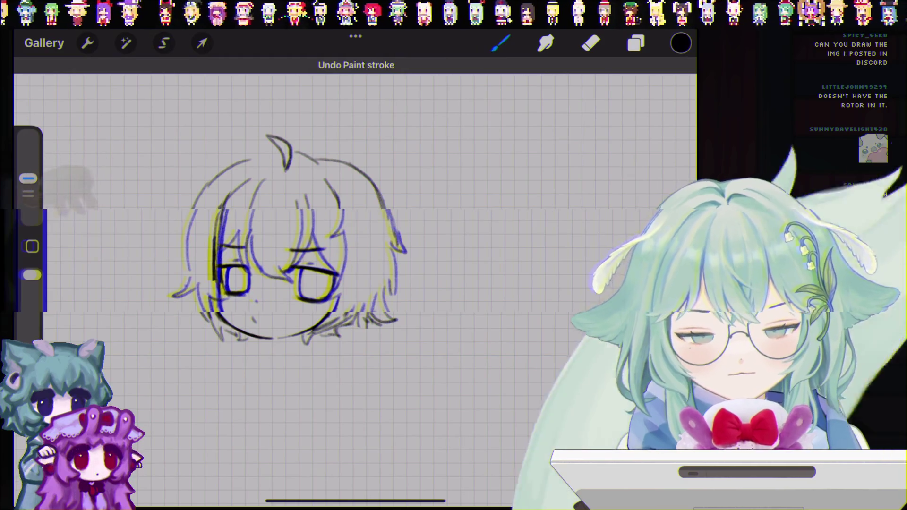
{"action": "left_click_drag", "start_coordinate": [209, 175], "coordinate": [255, 167]}
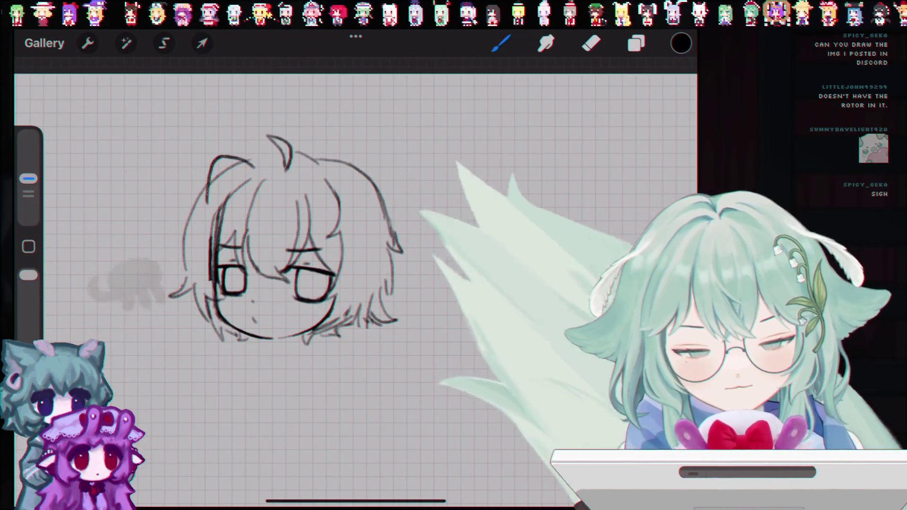
{"action": "key", "text": "ctrl+z"}
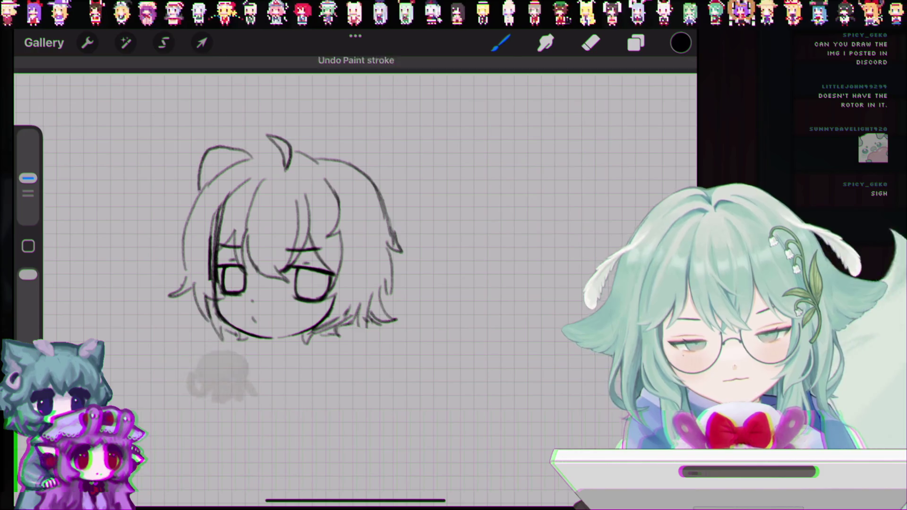
- Replace the rounded top-left arc with a pointed cat ear on the left
{"action": "key", "text": "ctrl+z"}
{"action": "left_click_drag", "start_coordinate": [196, 187], "coordinate": [253, 158]}
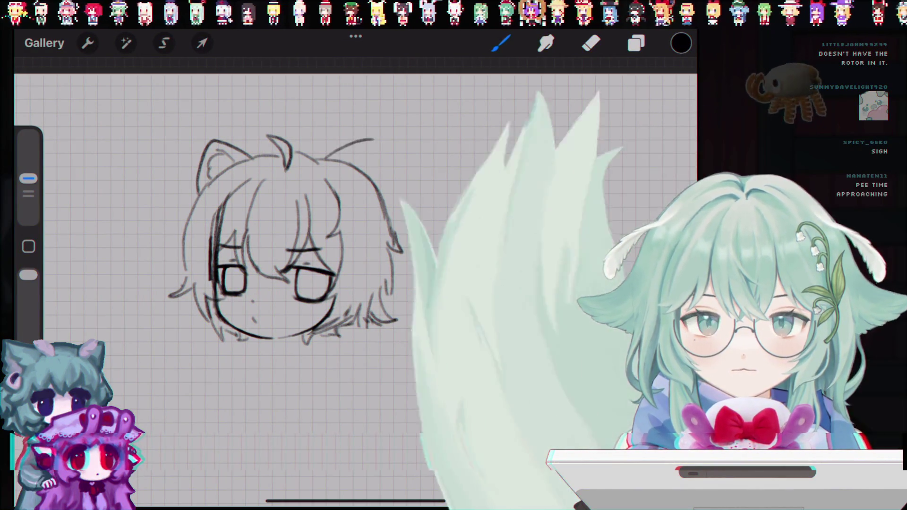
{"action": "key", "text": "ctrl+z"}
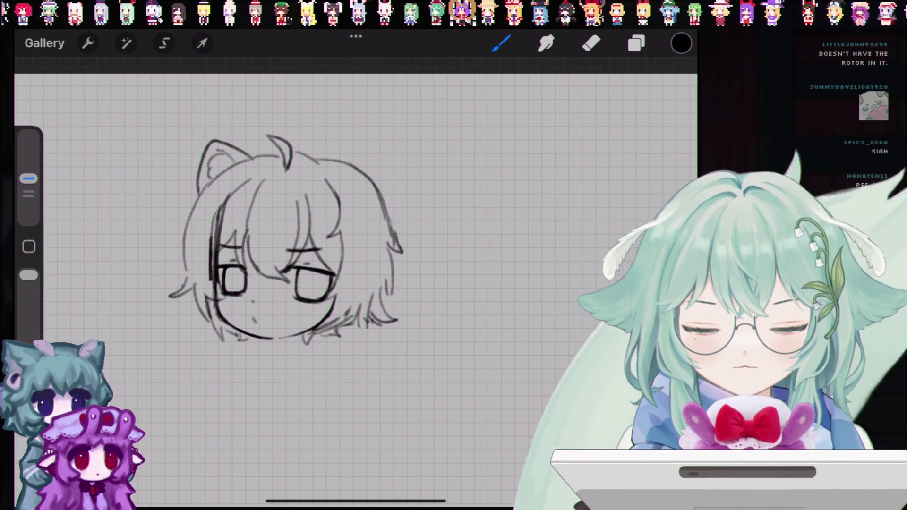
{"action": "key", "text": "ctrl+z"}
- Erase part of the right hair strand and retry the top-right hair outline
{"action": "left_click", "coordinate": [591, 44]}
{"action": "left_click_drag", "start_coordinate": [399, 248], "coordinate": [383, 205]}
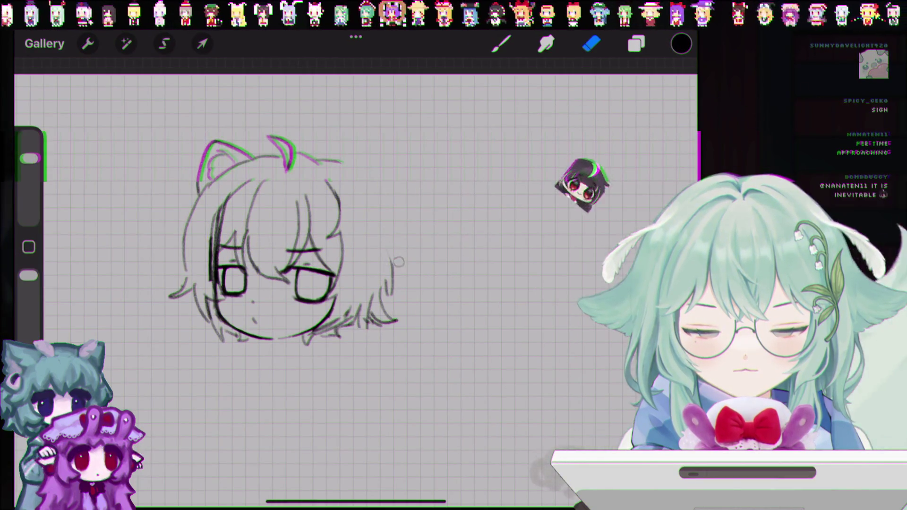
{"action": "left_click", "coordinate": [501, 43]}
{"action": "left_click_drag", "start_coordinate": [337, 163], "coordinate": [362, 183]}
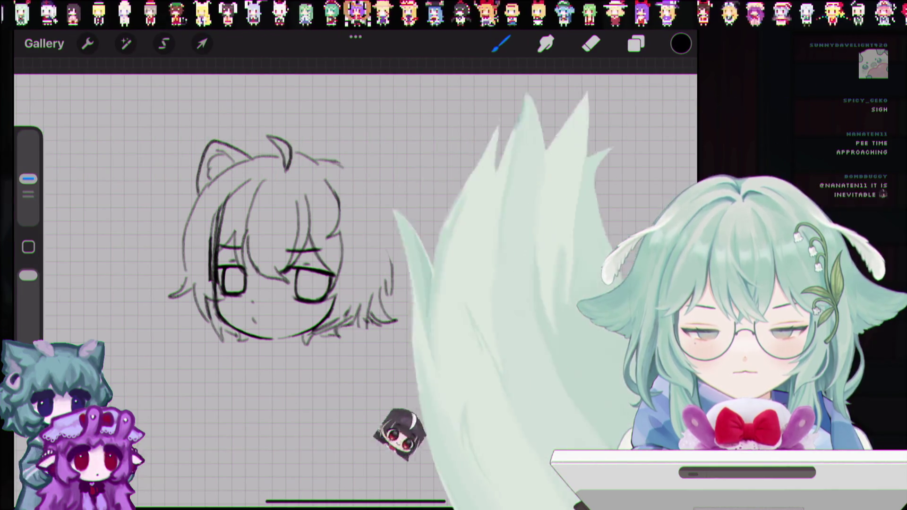
{"action": "key", "text": "ctrl+z"}
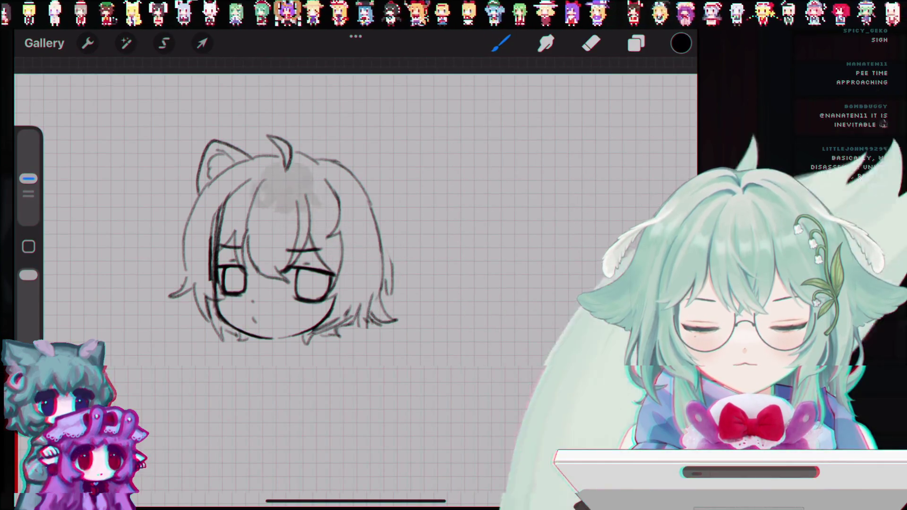
{"action": "key", "text": "ctrl+z"}
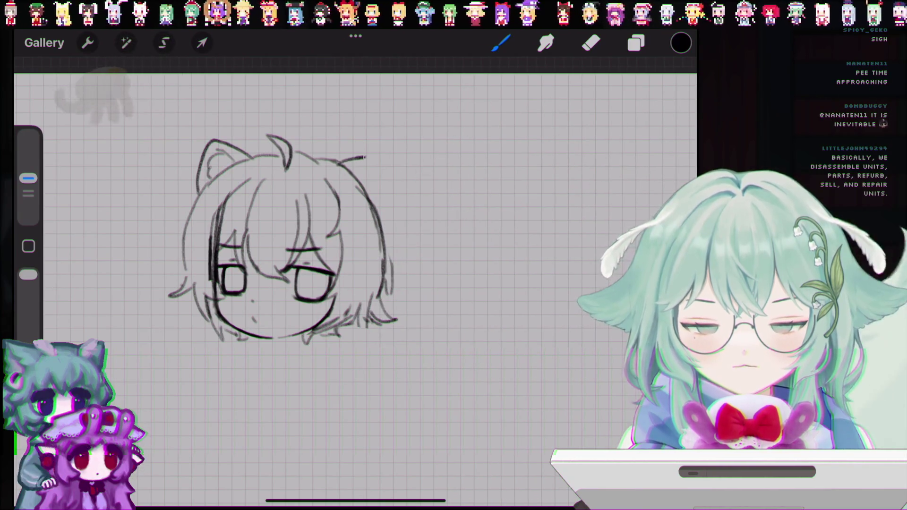
{"action": "key", "text": "ctrl+z"}
- Draw the pointed cat ear on the right side, redrawing it shorter
{"action": "left_click_drag", "start_coordinate": [339, 163], "coordinate": [388, 194]}
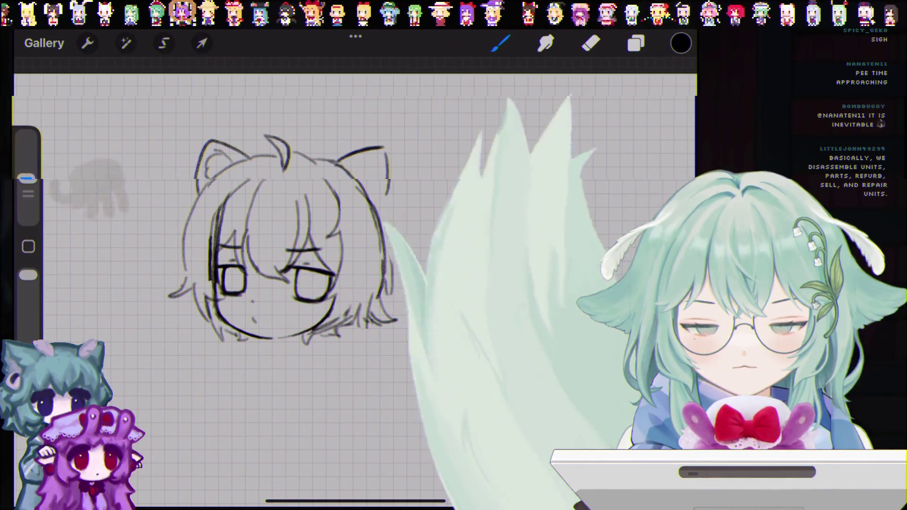
{"action": "key", "text": "ctrl+z"}
{"action": "left_click_drag", "start_coordinate": [338, 163], "coordinate": [382, 211]}
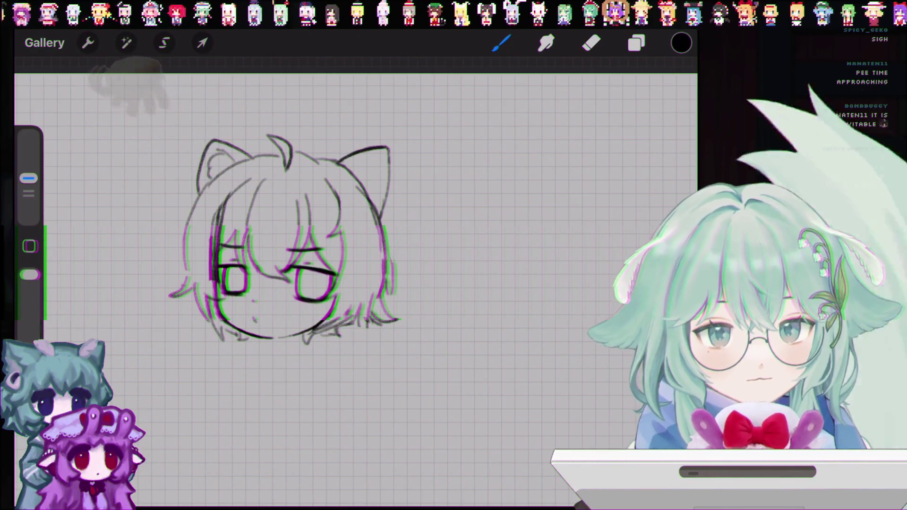
- Erase the right ear's pointed tip and redraw it with a rounded bear-like top
{"action": "key", "text": "e"}
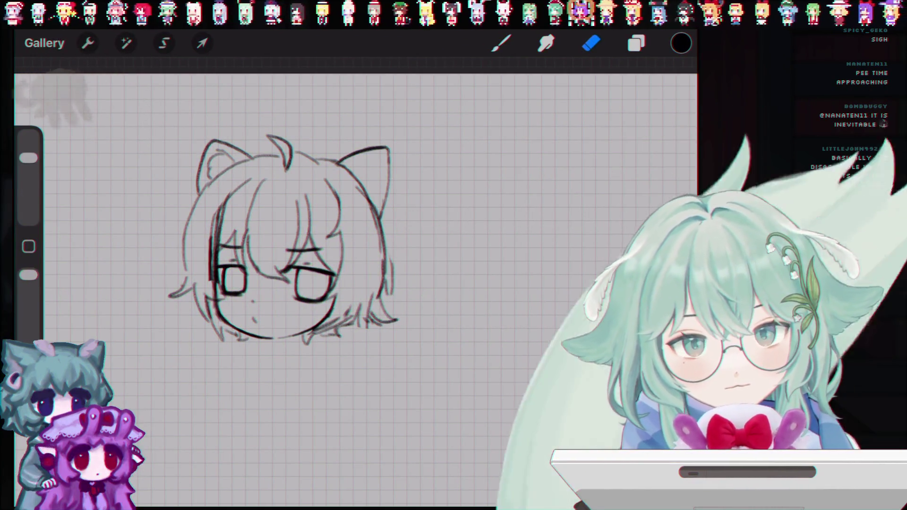
{"action": "left_click_drag", "start_coordinate": [385, 147], "coordinate": [397, 166]}
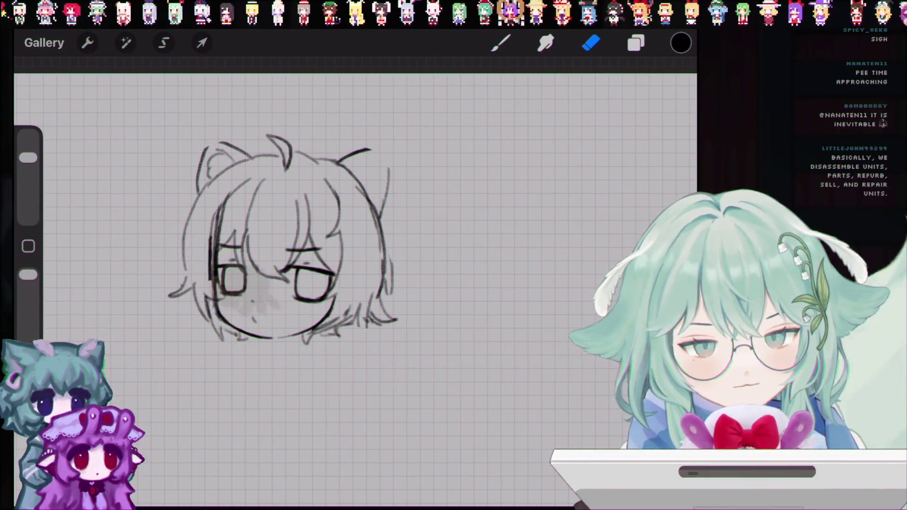
{"action": "key", "text": "b"}
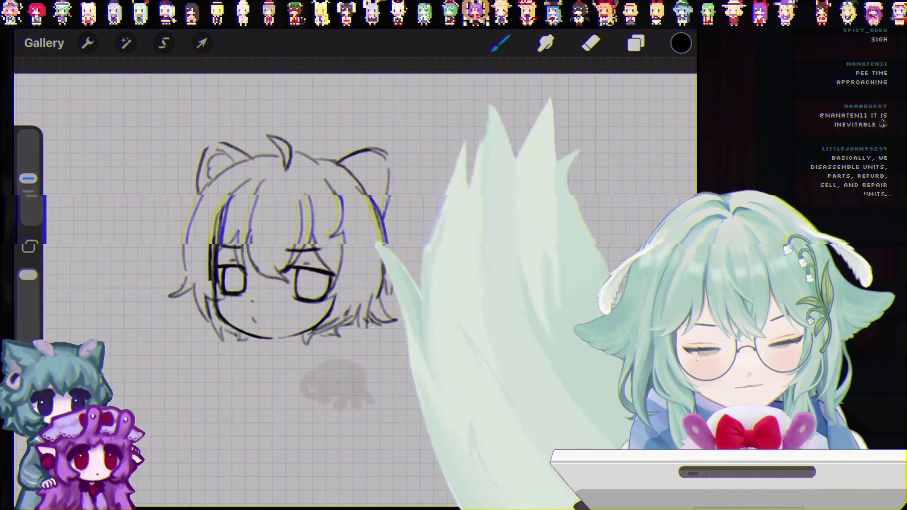
{"action": "key", "text": "ctrl+z"}
{"action": "left_click_drag", "start_coordinate": [364, 150], "coordinate": [387, 158]}
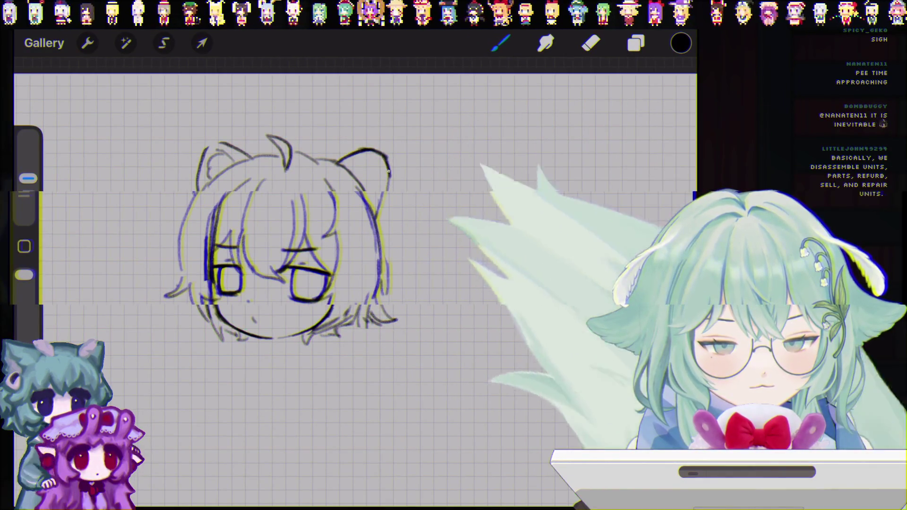
{"action": "key", "text": "ctrl+z"}
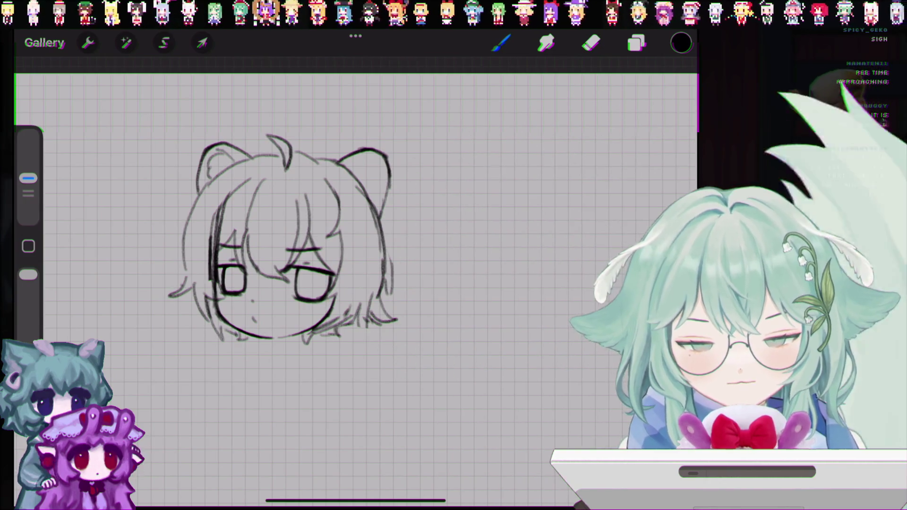
{"action": "key", "text": "ctrl+z"}
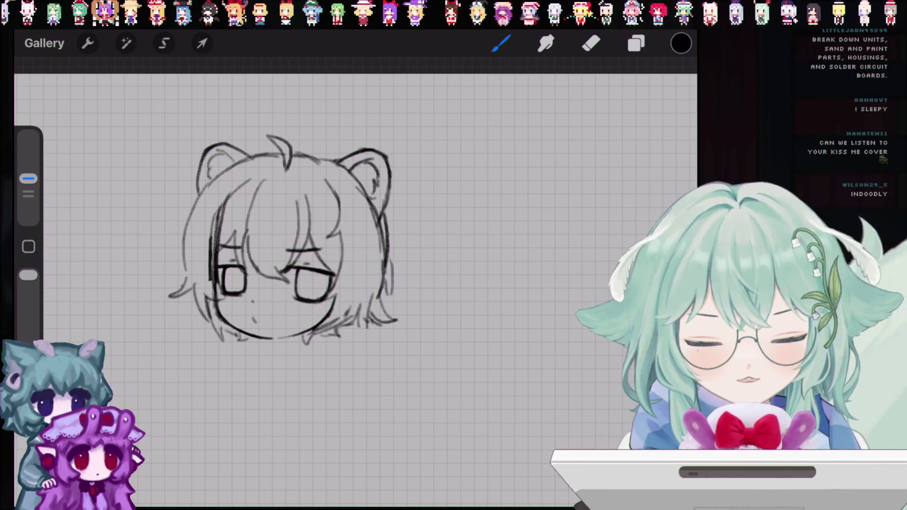
{"action": "left_click", "coordinate": [636, 43]}
- Merge Layer 3 holding the eyes down into Layer 2
{"action": "scroll", "coordinate": [293, 283], "scroll_direction": "up", "scroll_amount": 3}
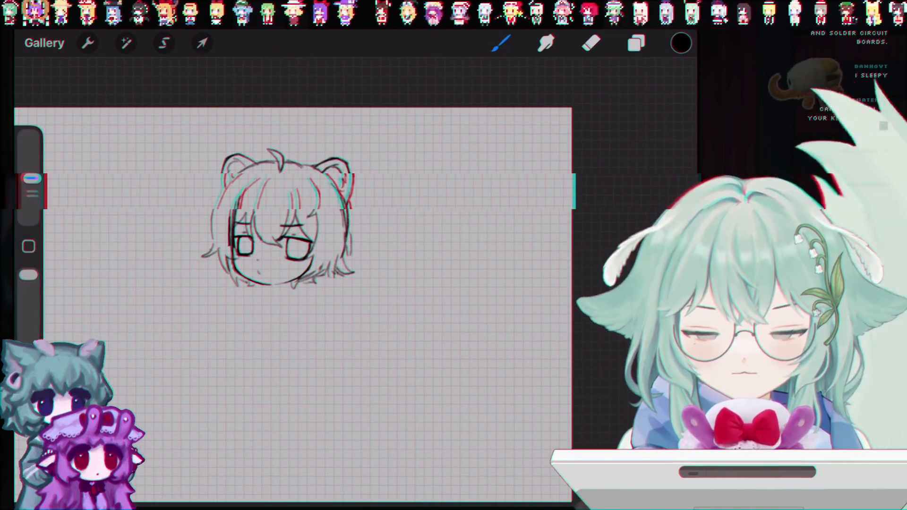
{"action": "left_click", "coordinate": [636, 43]}
{"action": "left_click", "coordinate": [538, 131]}
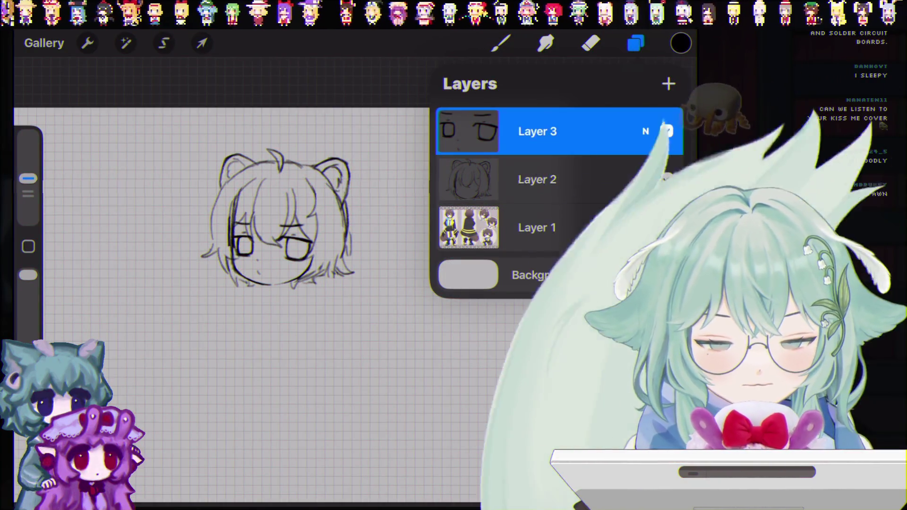
{"action": "left_click", "coordinate": [468, 131]}
{"action": "left_click", "coordinate": [344, 345]}
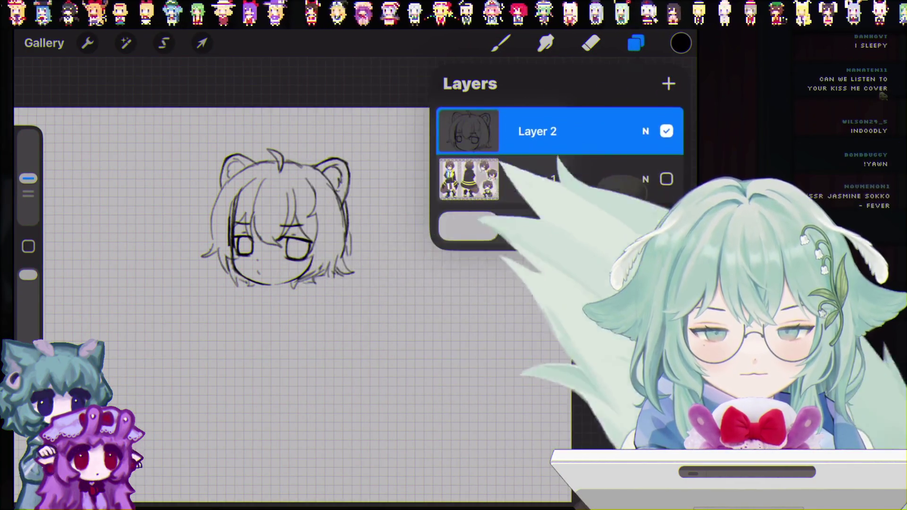
- Transform the merged head sketch, moving it down and to the left
{"action": "left_click", "coordinate": [202, 43]}
{"action": "left_click", "coordinate": [325, 431]}
{"action": "left_click_drag", "start_coordinate": [292, 209], "coordinate": [272, 241]}
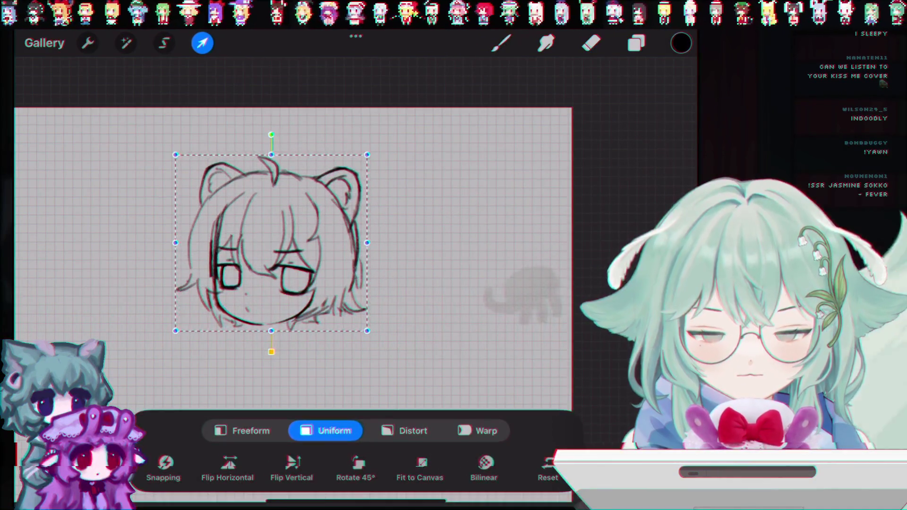
- Finalize the head sketch's new size and position, then resume drawing with the Brush
{"action": "left_click", "coordinate": [202, 43]}
{"action": "left_click", "coordinate": [636, 43]}
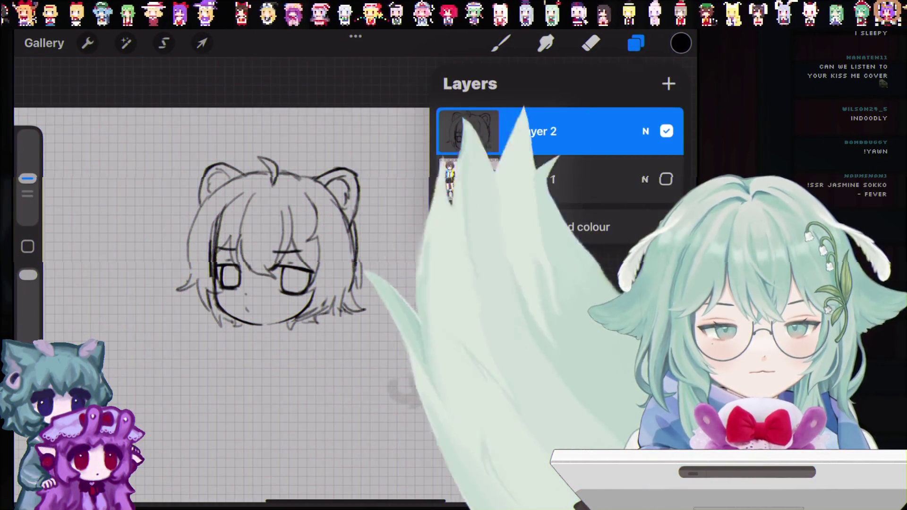
{"action": "key", "text": "ctrl+z"}
{"action": "left_click", "coordinate": [636, 43]}
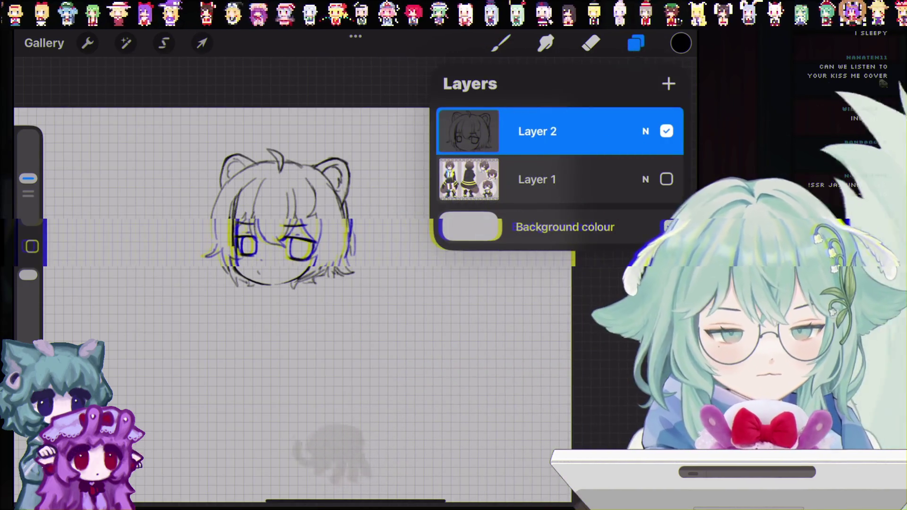
{"action": "key", "text": "b"}
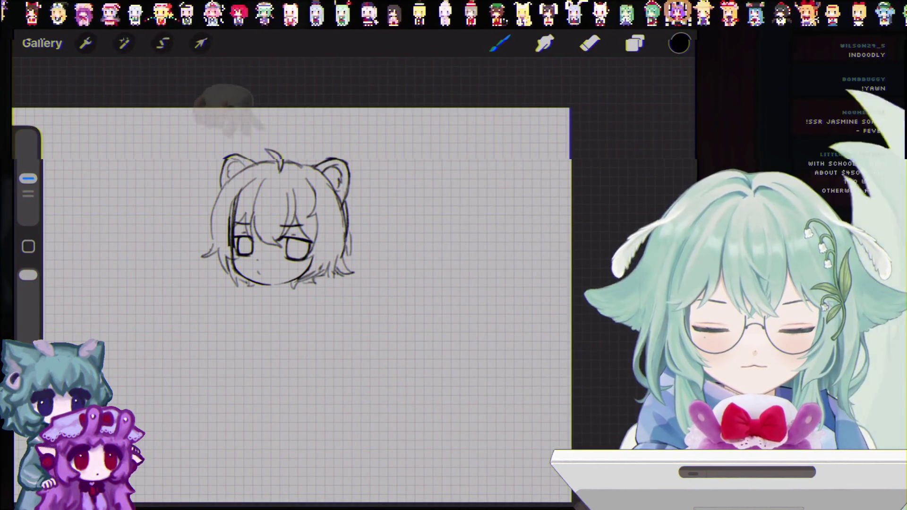
{"action": "left_click_drag", "start_coordinate": [352, 207], "coordinate": [375, 231]}
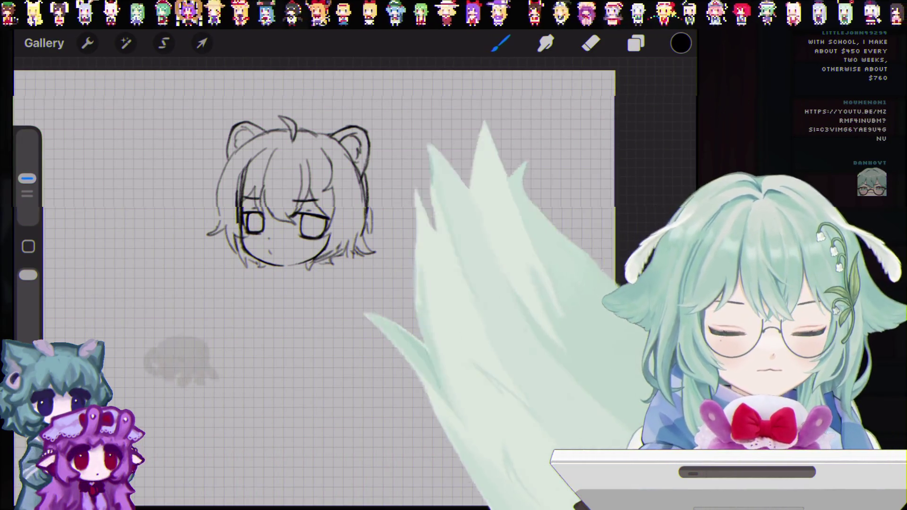
{"action": "left_click", "coordinate": [636, 43]}
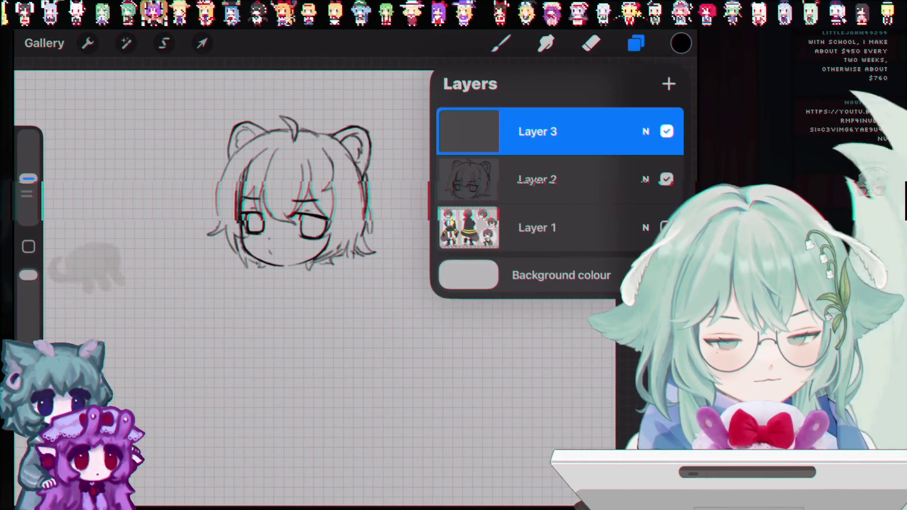
{"action": "left_click", "coordinate": [537, 178]}
{"action": "left_click", "coordinate": [636, 43]}
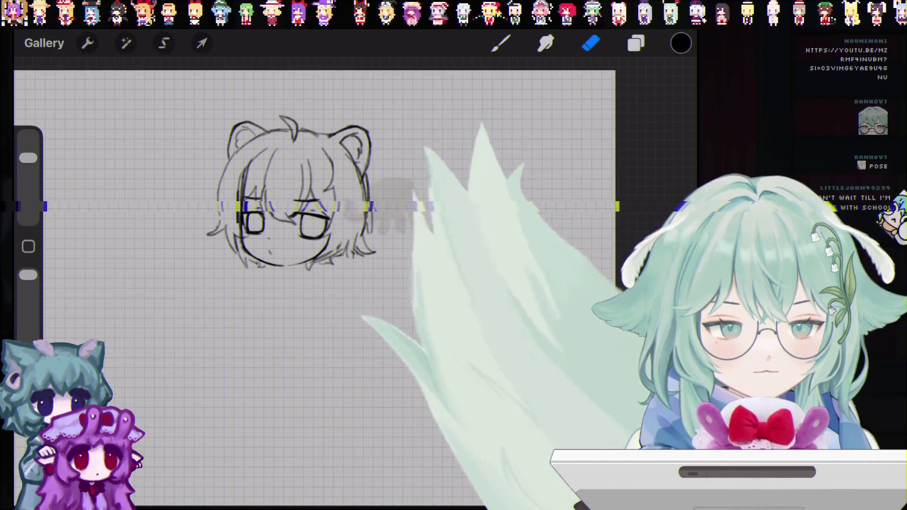
{"action": "key", "text": "l"}
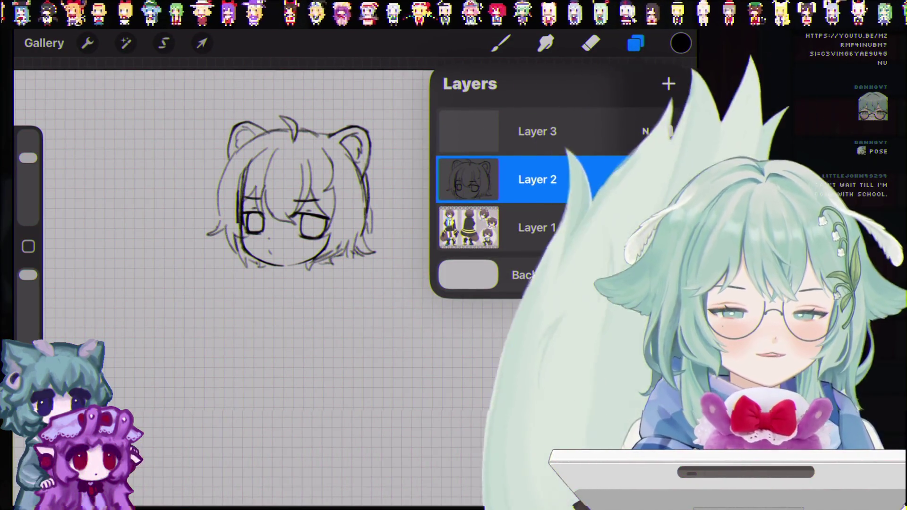
{"action": "left_click", "coordinate": [539, 131]}
{"action": "left_click", "coordinate": [636, 43]}
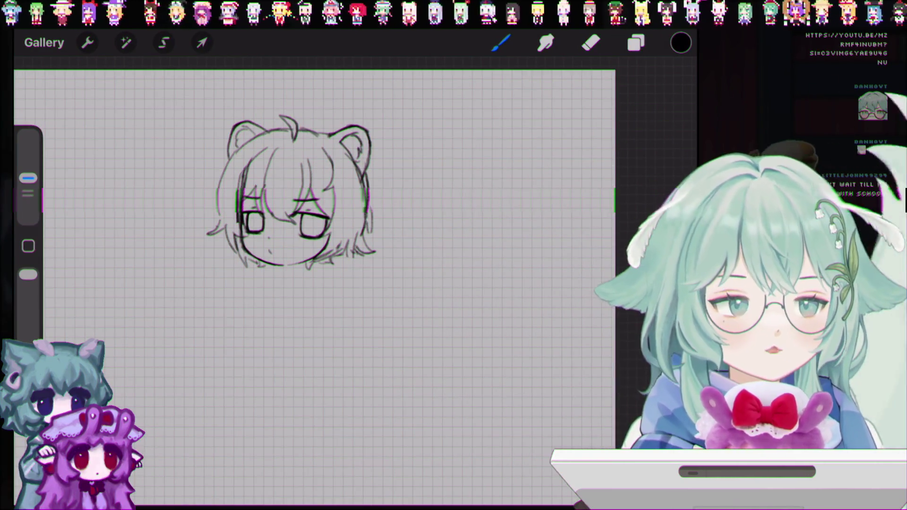
{"action": "left_click", "coordinate": [636, 43]}
{"action": "left_click", "coordinate": [636, 43]}
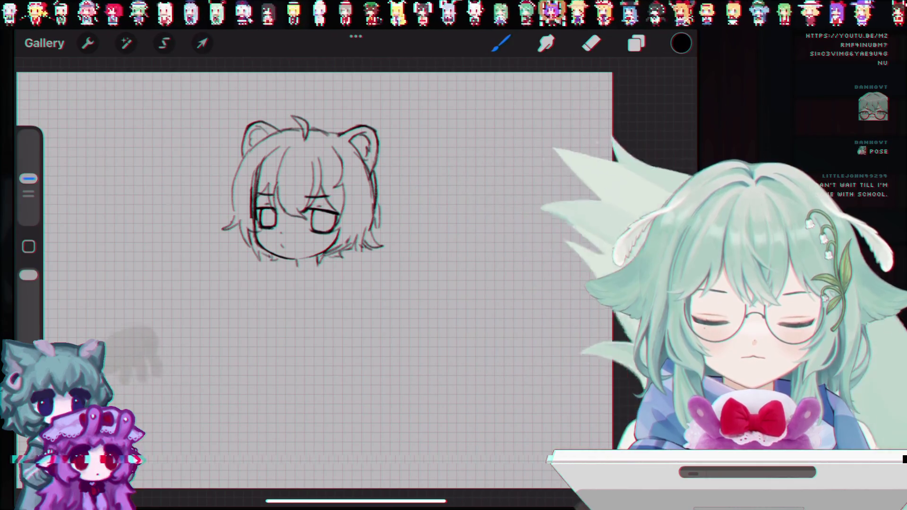
{"action": "key", "text": "ctrl+z"}
{"action": "key", "text": "ctrl+z"}
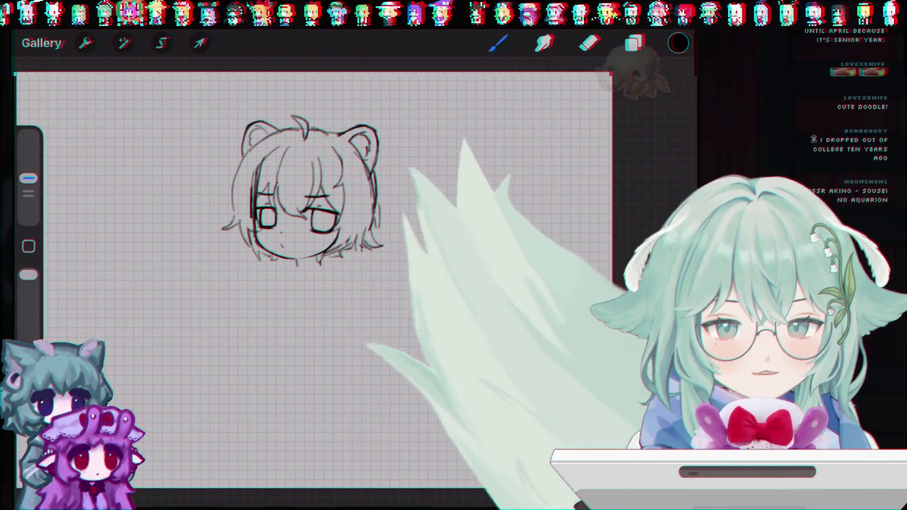
{"action": "key", "text": "e"}
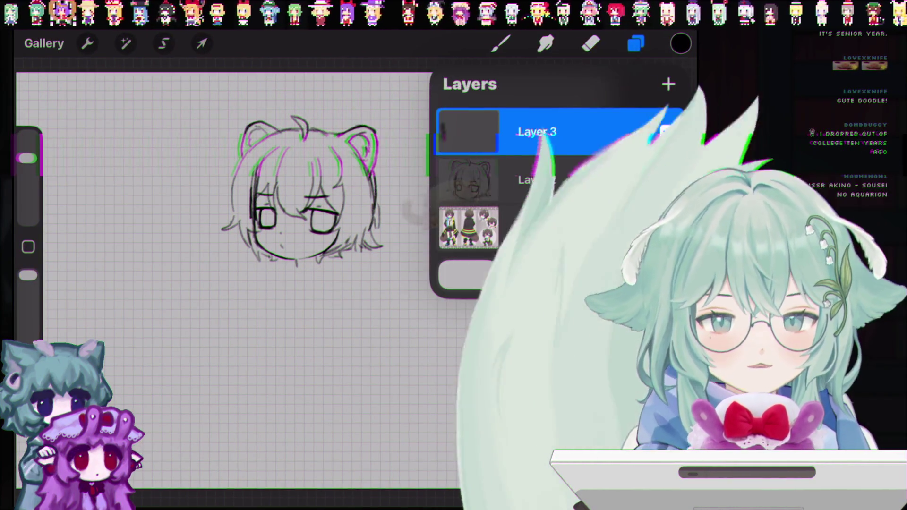
{"action": "key", "text": "b"}
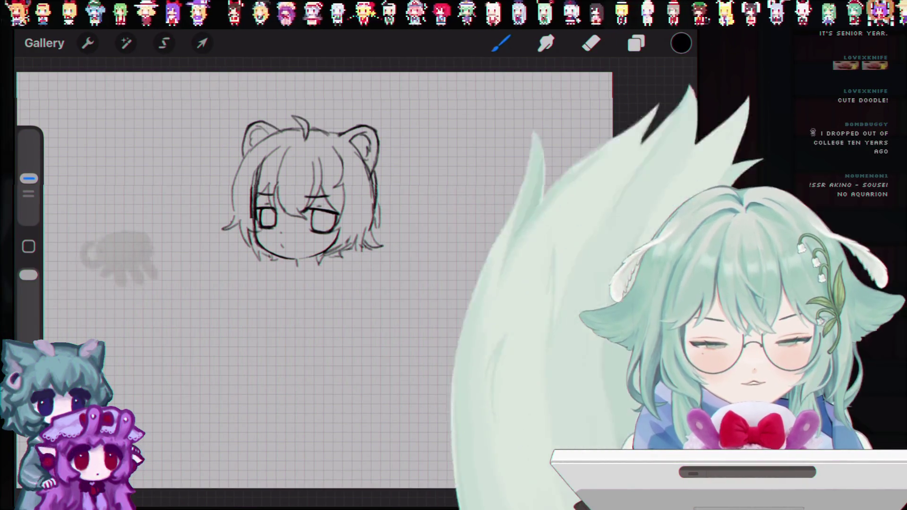
{"action": "key", "text": "e"}
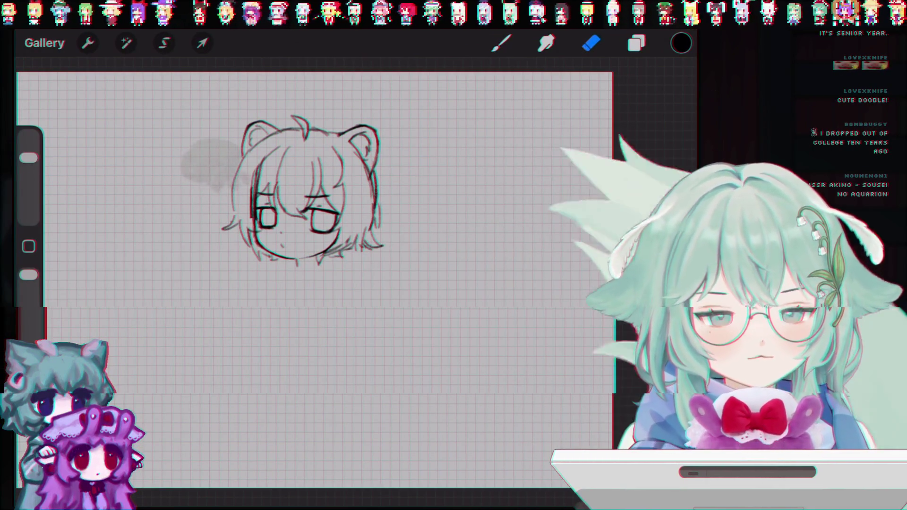
{"action": "left_click", "coordinate": [636, 43]}
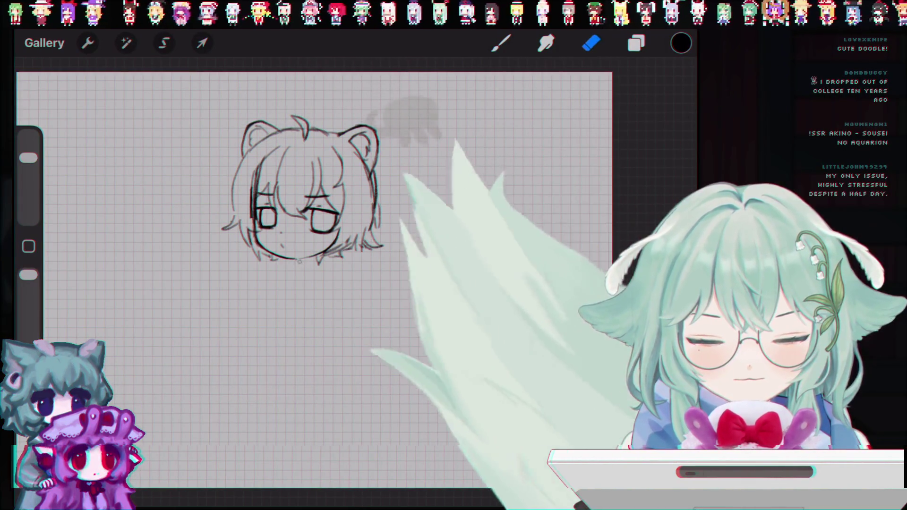
{"action": "key", "text": "b"}
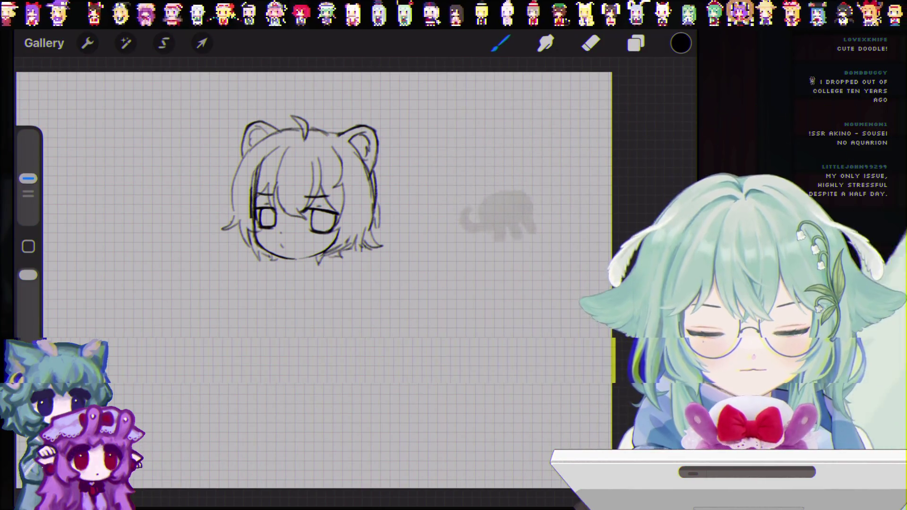
{"action": "key", "text": "ctrl+z"}
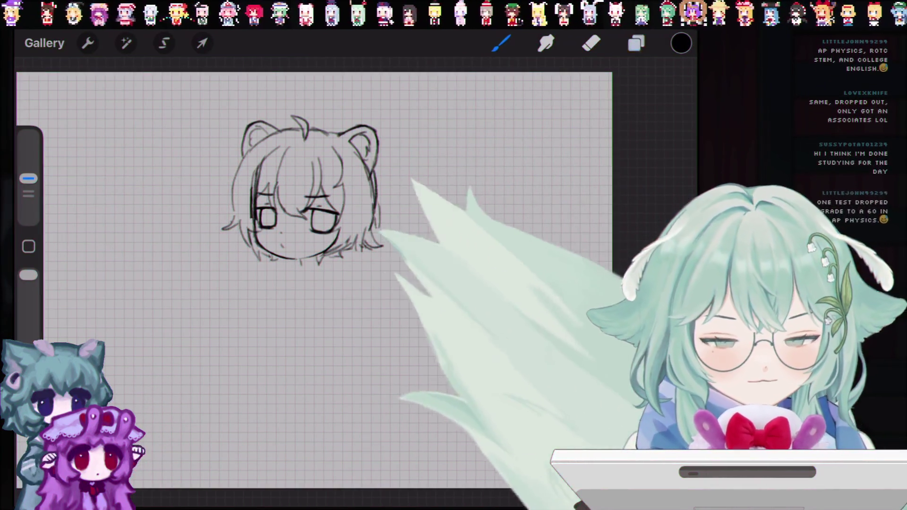
{"action": "left_click", "coordinate": [636, 43]}
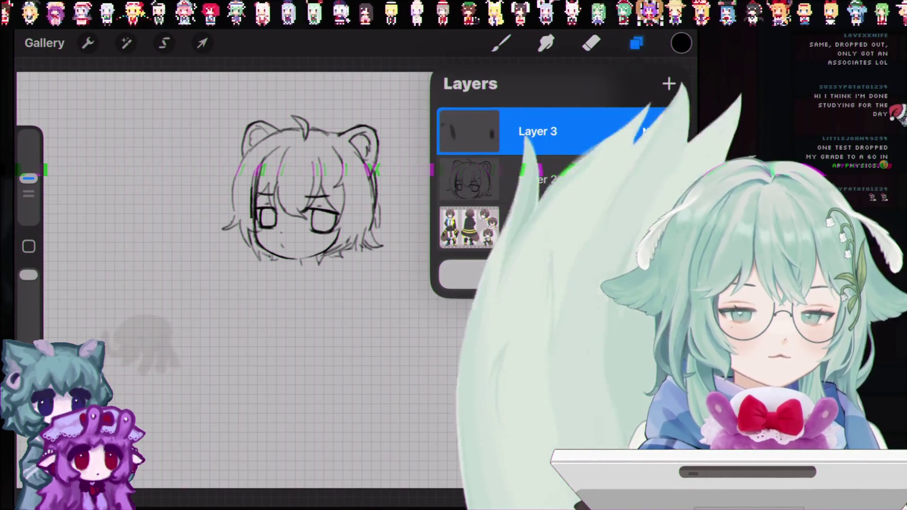
- Close the layers list and return to the brush on Layer 3 to ink the chin band
{"action": "left_click", "coordinate": [501, 43]}
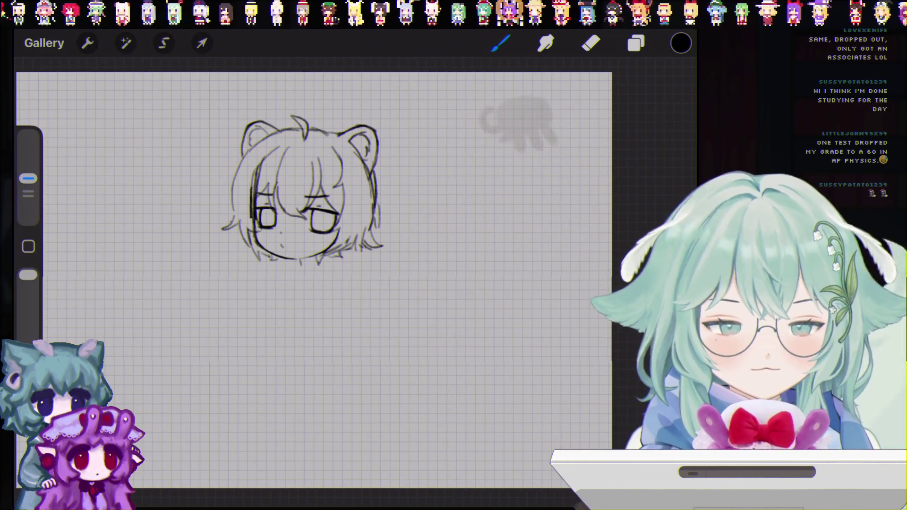
{"action": "left_click", "coordinate": [633, 43]}
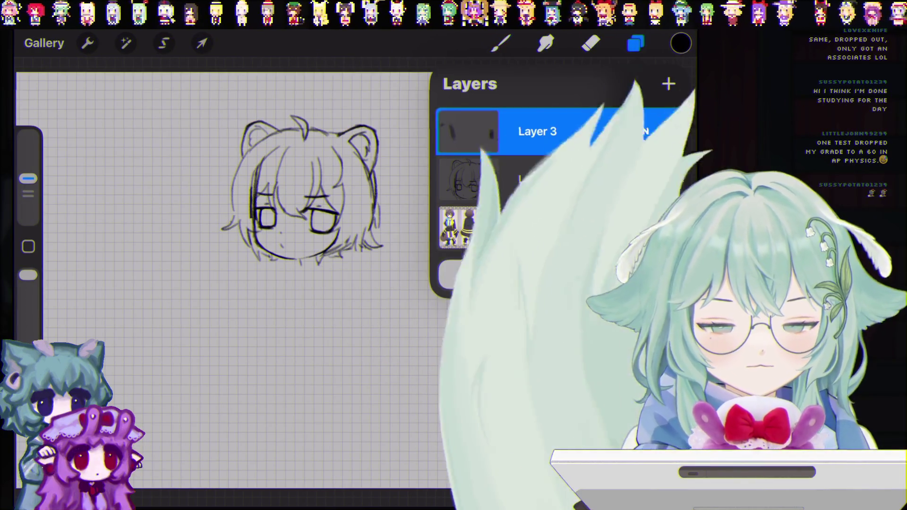
{"action": "left_click", "coordinate": [635, 43]}
{"action": "key", "text": "b"}
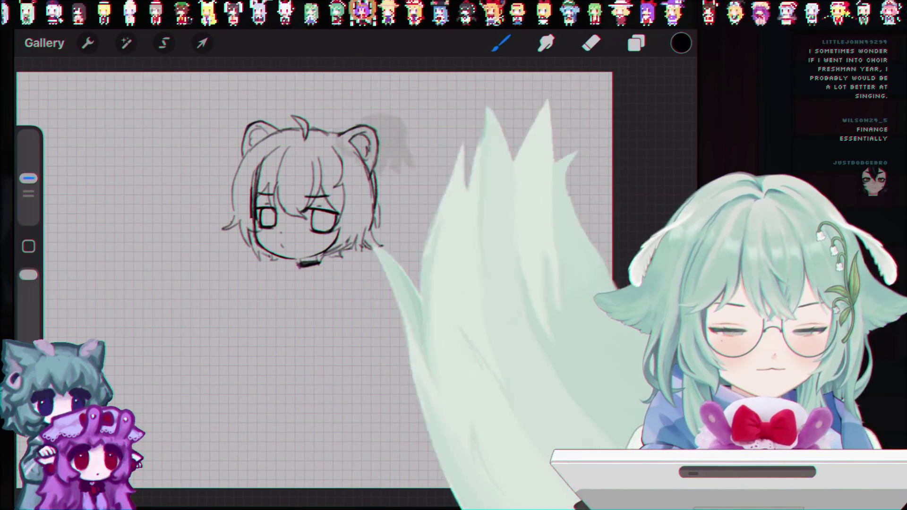
- Check Layer 3 in the layers list and undo a trial erasure of the chin line
{"action": "left_click", "coordinate": [635, 44]}
{"action": "left_click", "coordinate": [636, 43]}
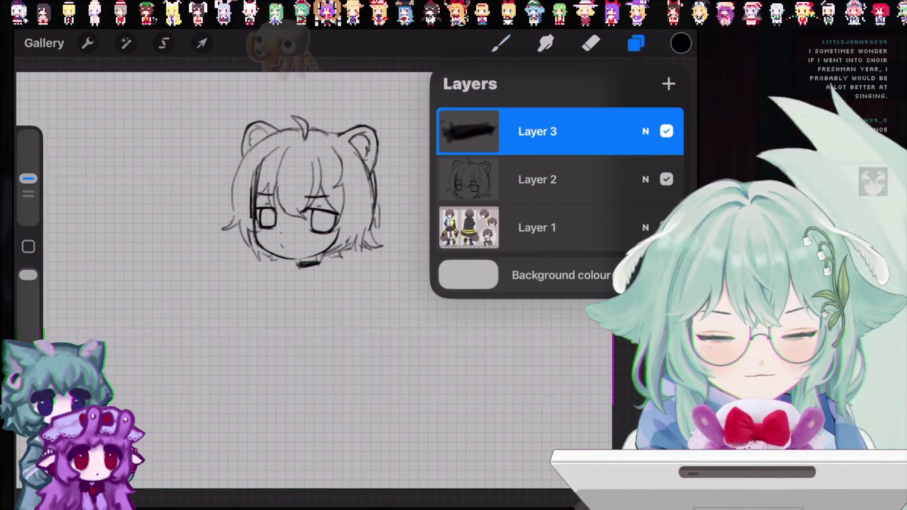
{"action": "left_click", "coordinate": [635, 43]}
{"action": "scroll", "coordinate": [283, 189], "scroll_direction": "up", "scroll_amount": 3}
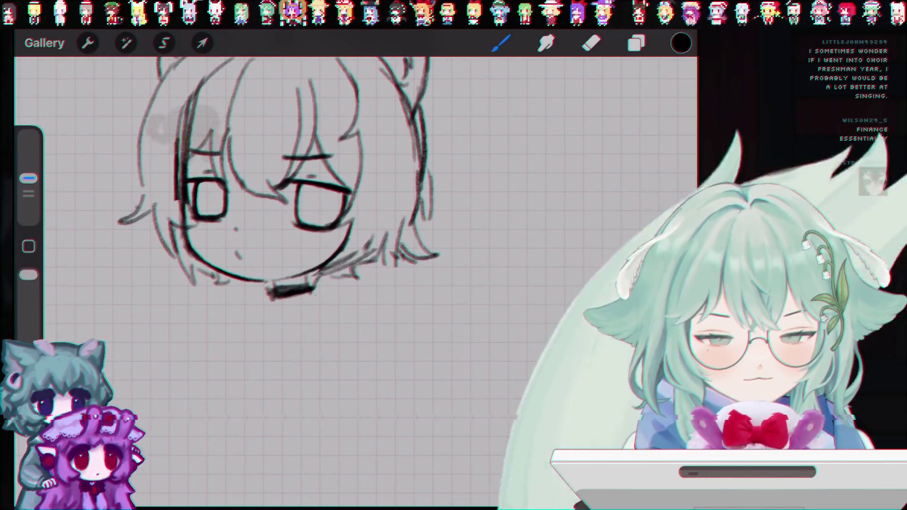
{"action": "left_click", "coordinate": [590, 44]}
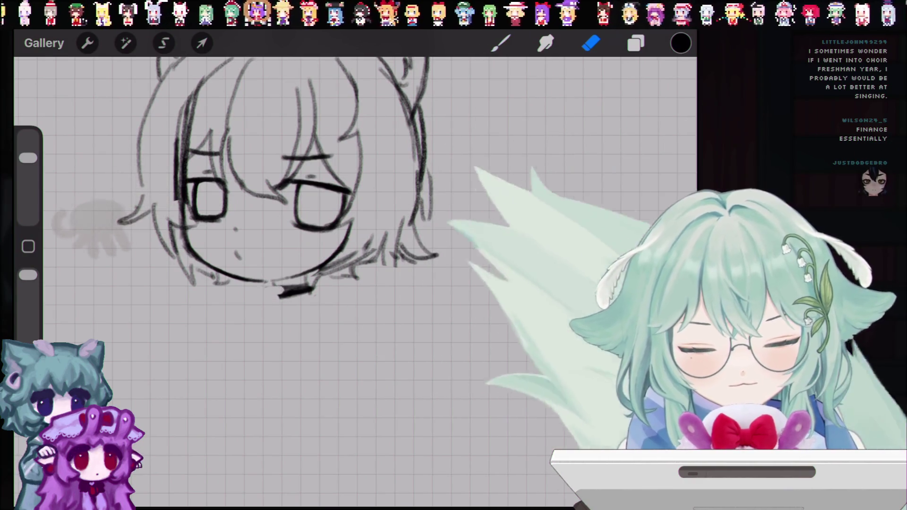
{"action": "key", "text": "ctrl+z"}
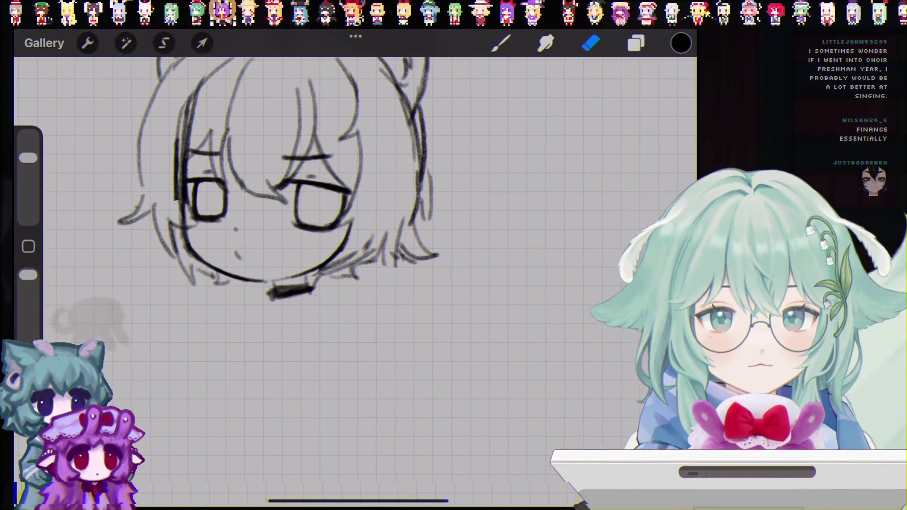
- Thicken the right end of the neck band with the brush, then recheck the layers
{"action": "left_click", "coordinate": [636, 44]}
{"action": "left_click", "coordinate": [501, 43]}
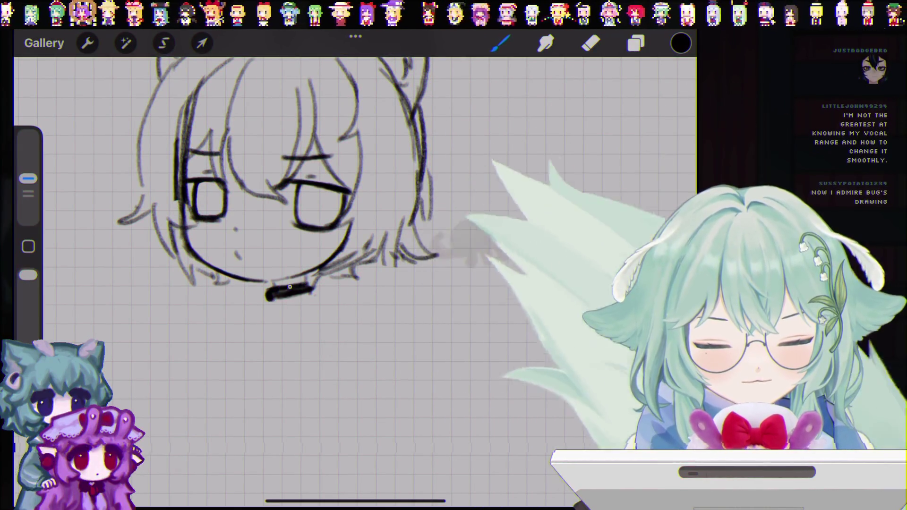
{"action": "left_click_drag", "start_coordinate": [306, 284], "coordinate": [304, 293]}
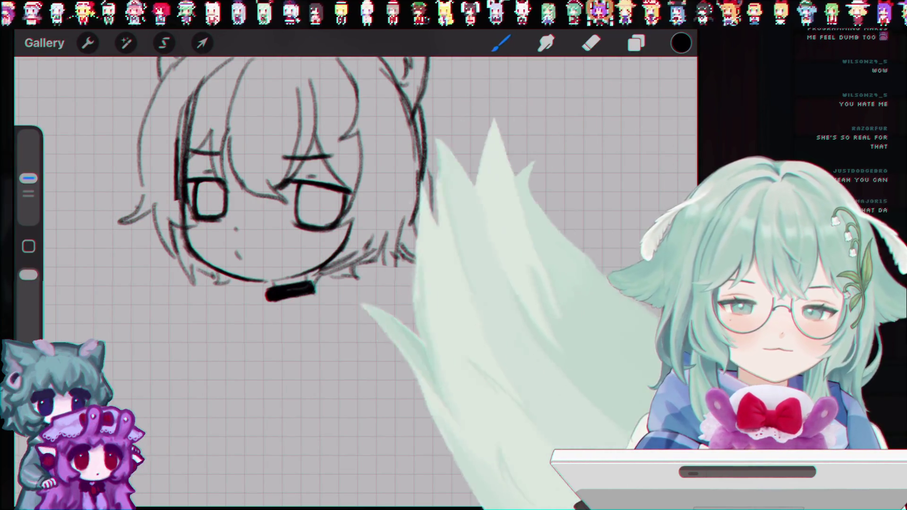
{"action": "scroll", "coordinate": [307, 213], "scroll_direction": "up", "scroll_amount": 2}
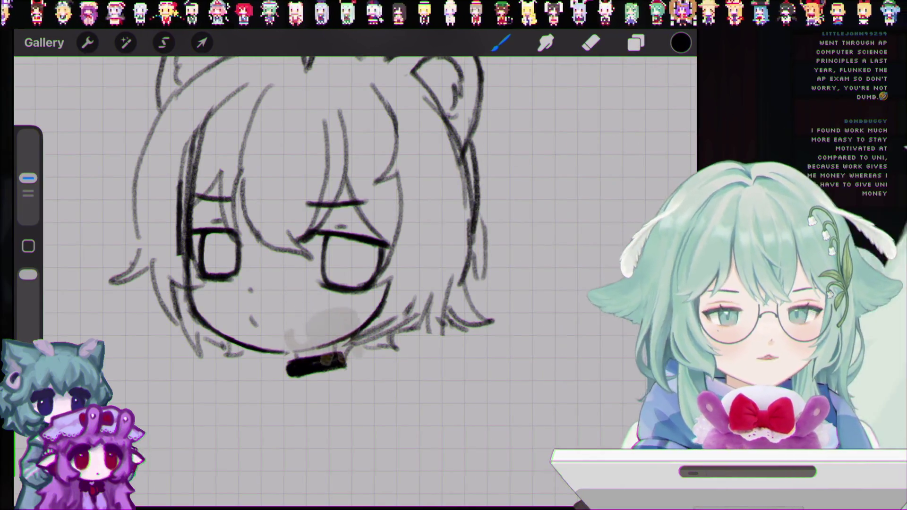
{"action": "left_click", "coordinate": [636, 42]}
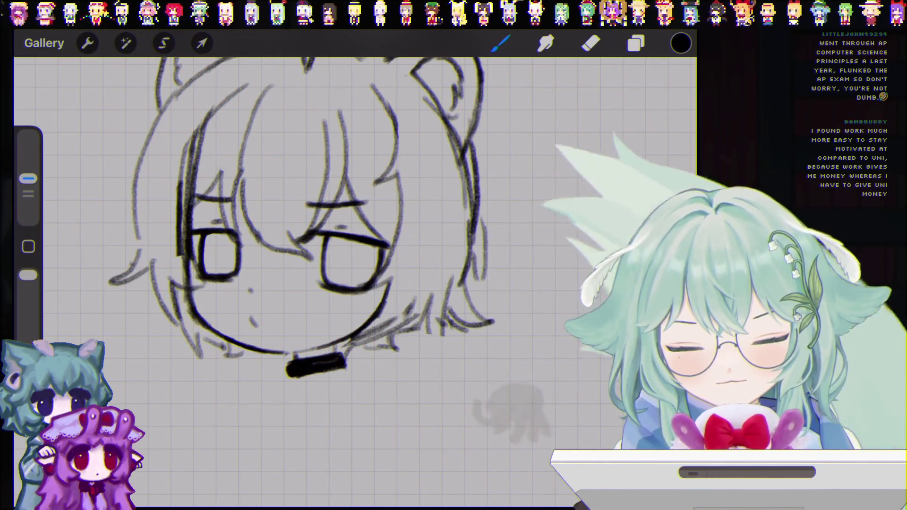
{"action": "left_click", "coordinate": [636, 43]}
{"action": "left_click", "coordinate": [636, 43]}
{"action": "scroll", "coordinate": [330, 213], "scroll_direction": "down", "scroll_amount": 3}
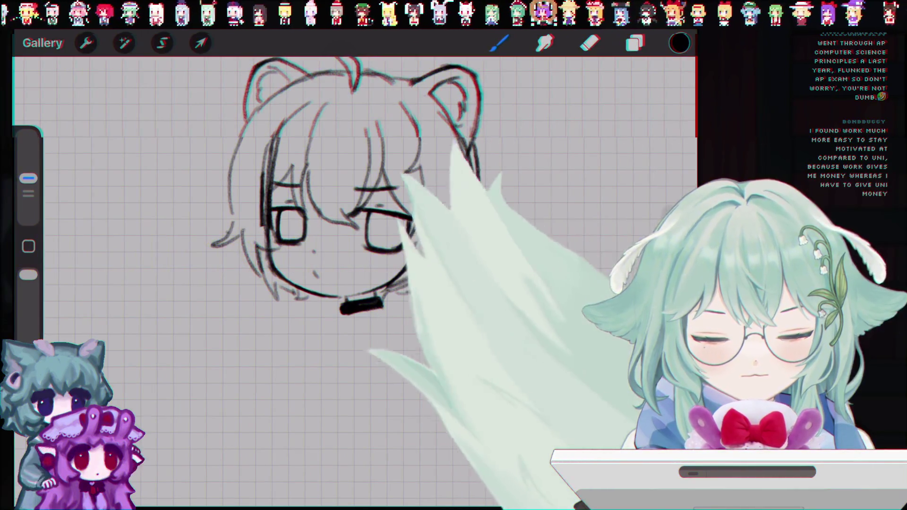
{"action": "left_click", "coordinate": [636, 42]}
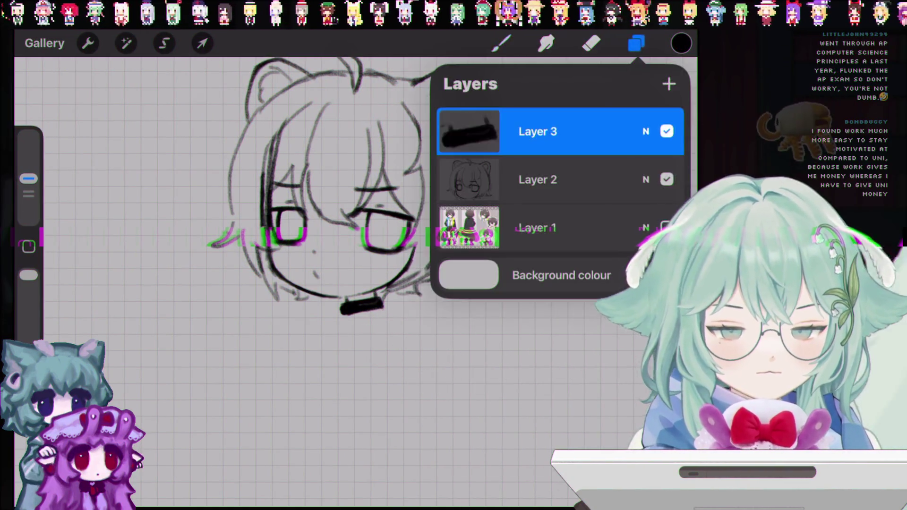
{"action": "scroll", "coordinate": [331, 212], "scroll_direction": "down", "scroll_amount": 2}
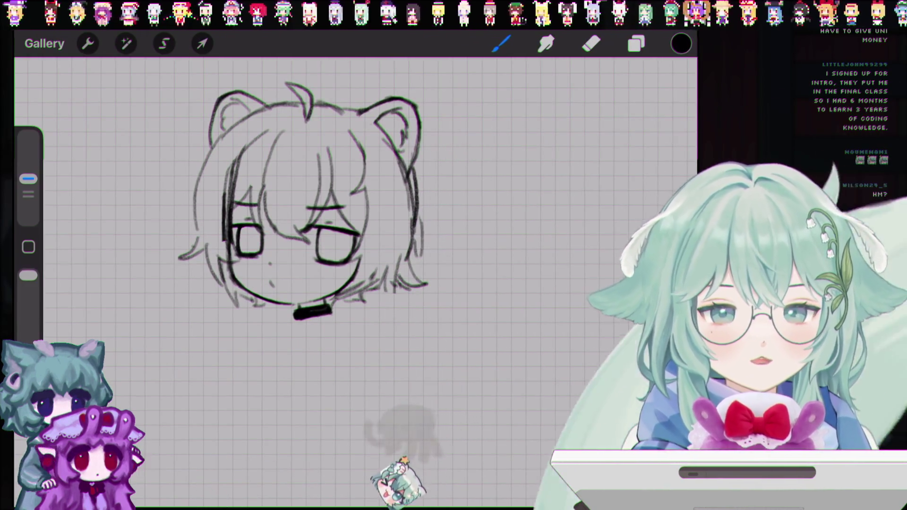
{"action": "left_click", "coordinate": [636, 43]}
{"action": "left_click", "coordinate": [502, 44]}
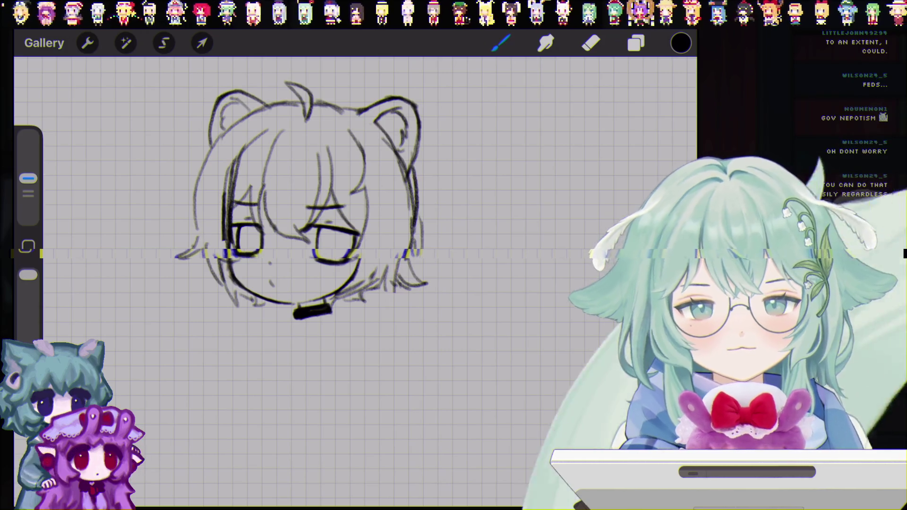
{"action": "left_click", "coordinate": [636, 43]}
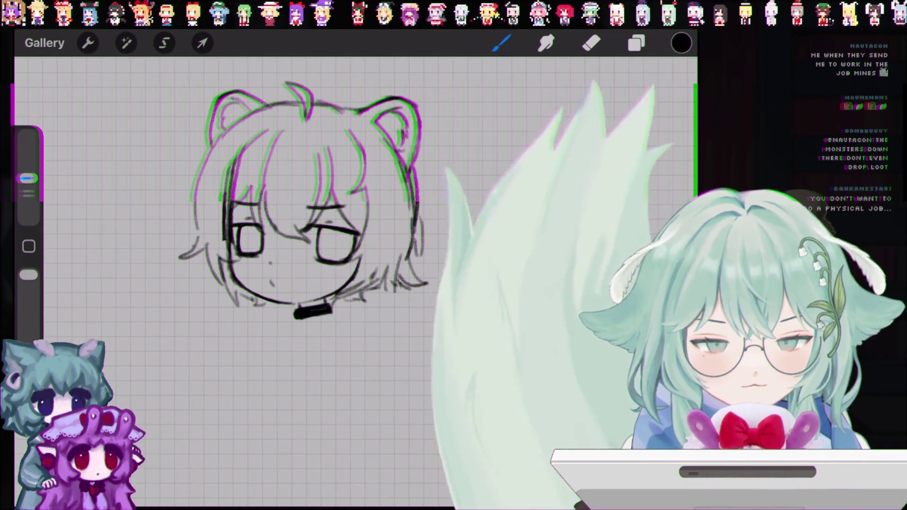
{"action": "left_click", "coordinate": [636, 43]}
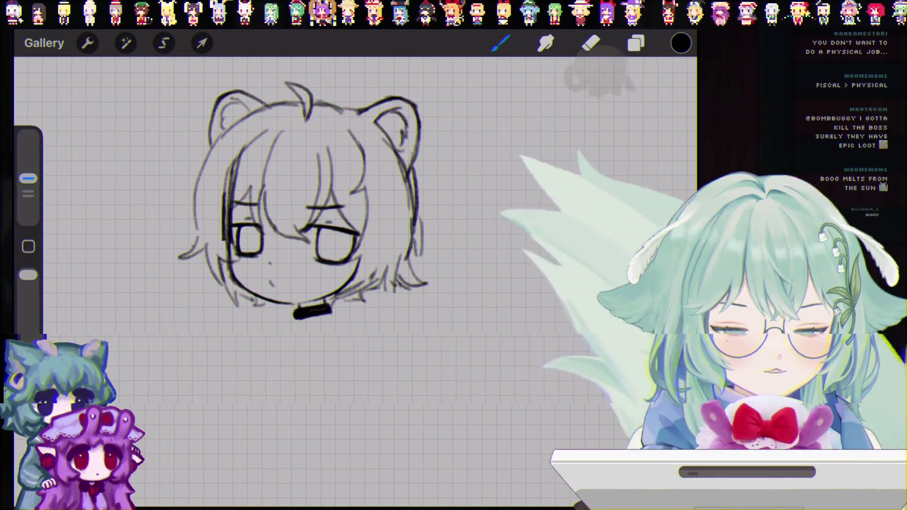
{"action": "left_click", "coordinate": [636, 43]}
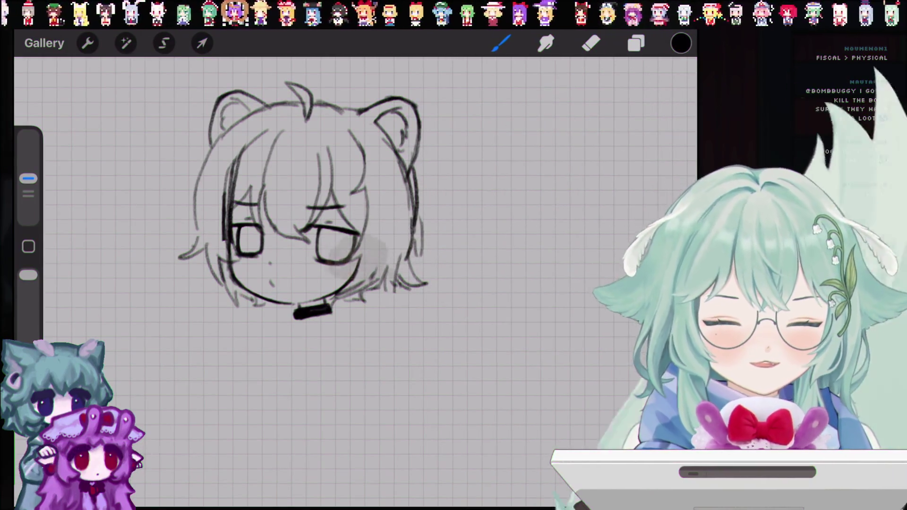
{"action": "left_click", "coordinate": [636, 43]}
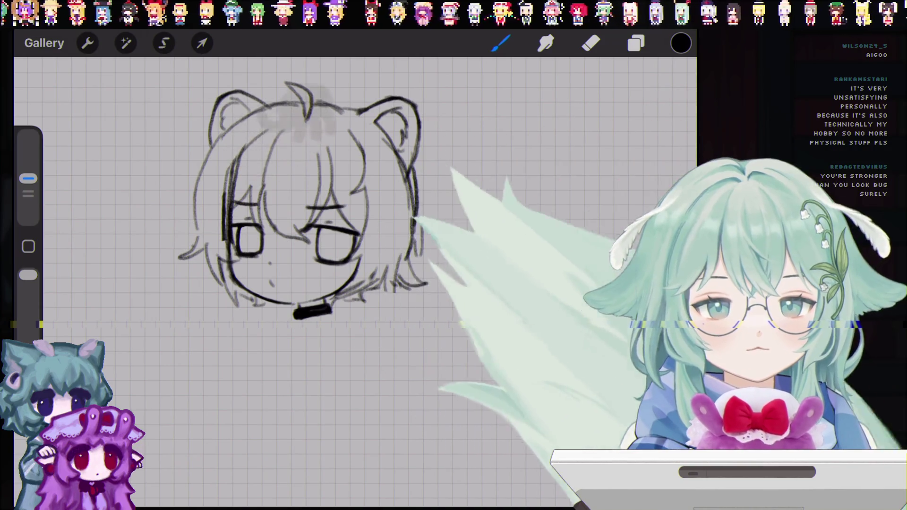
{"action": "left_click", "coordinate": [636, 43]}
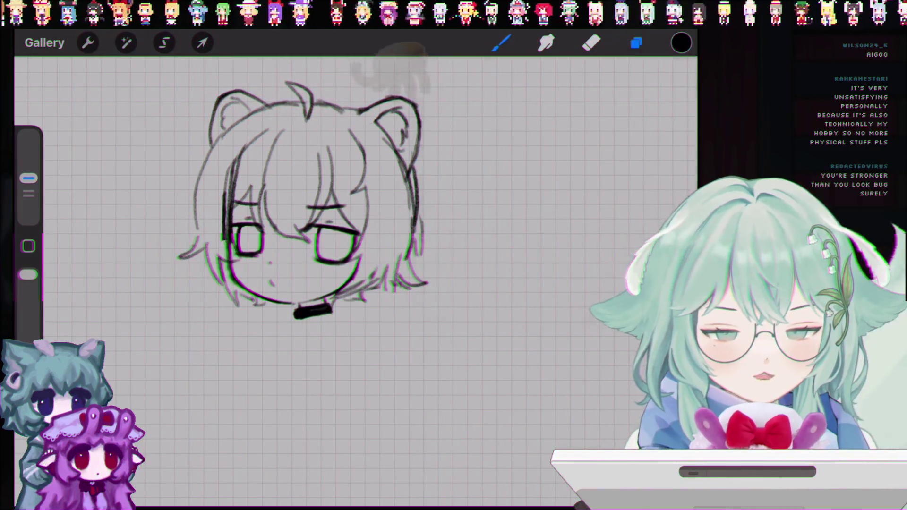
- Undo two paint strokes, then draw and undo a trial line below the neck band
{"action": "left_click", "coordinate": [635, 43]}
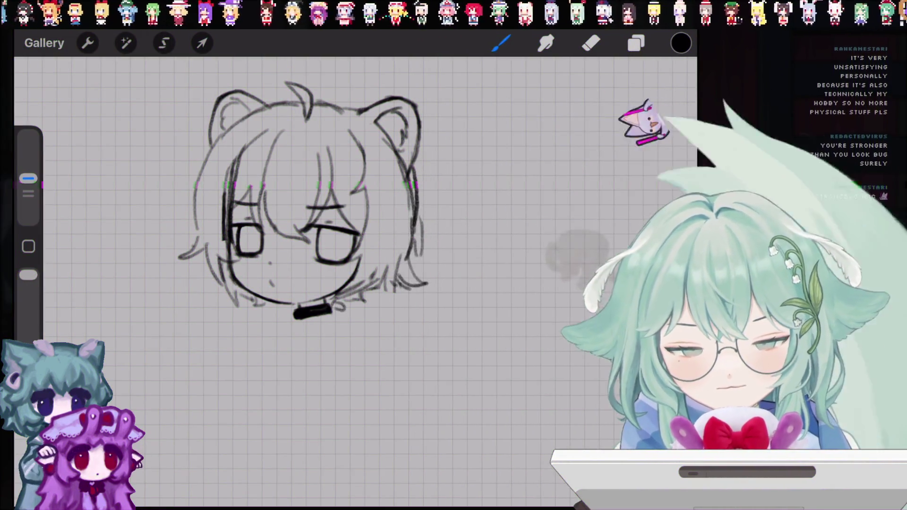
{"action": "key", "text": "ctrl+z"}
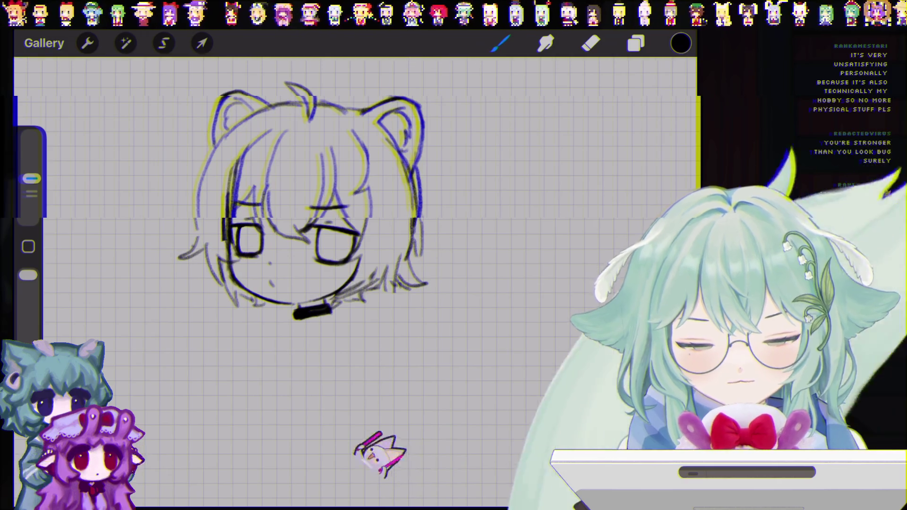
{"action": "key", "text": "ctrl+z"}
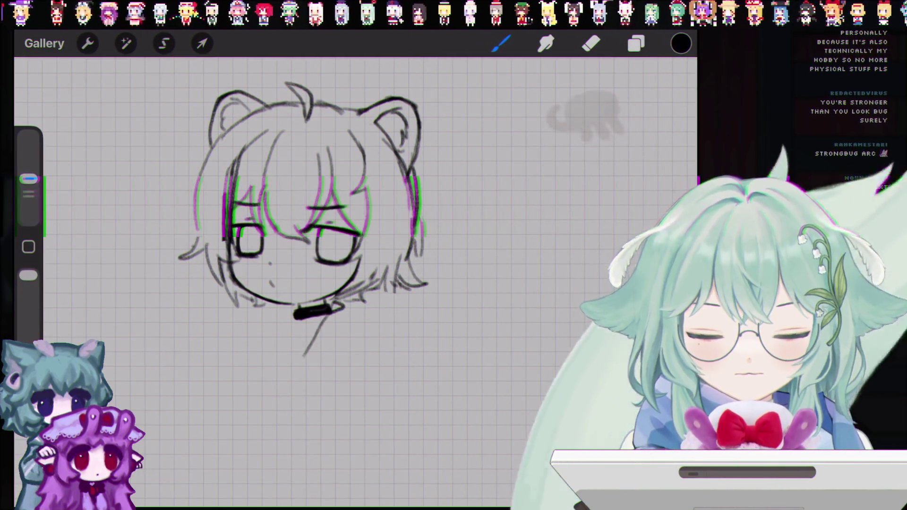
{"action": "left_click_drag", "start_coordinate": [326, 318], "coordinate": [296, 368]}
{"action": "key", "text": "ctrl+z"}
{"action": "key", "text": "ctrl+z"}
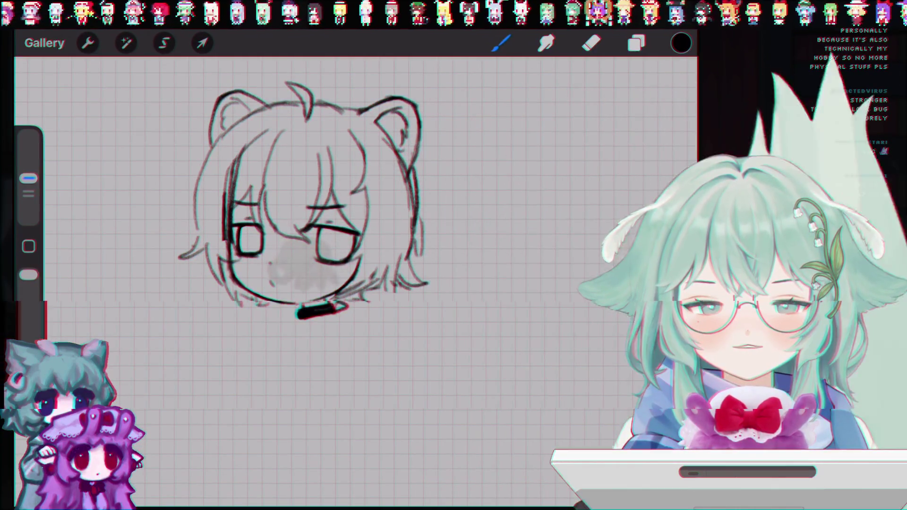
{"action": "scroll", "coordinate": [321, 189], "scroll_direction": "down", "scroll_amount": 3}
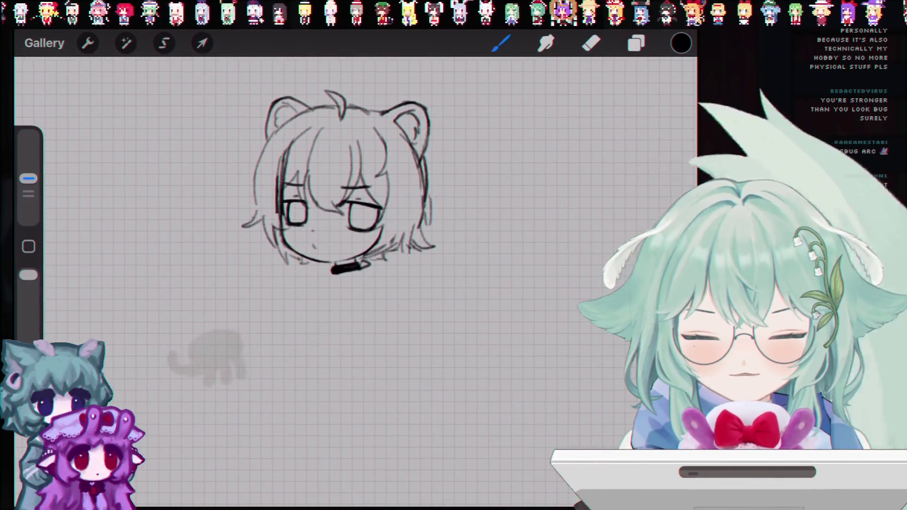
- Undo the short stroke under the chin, the grey face mark and one more stroke
{"action": "scroll", "coordinate": [322, 189], "scroll_direction": "up", "scroll_amount": 2}
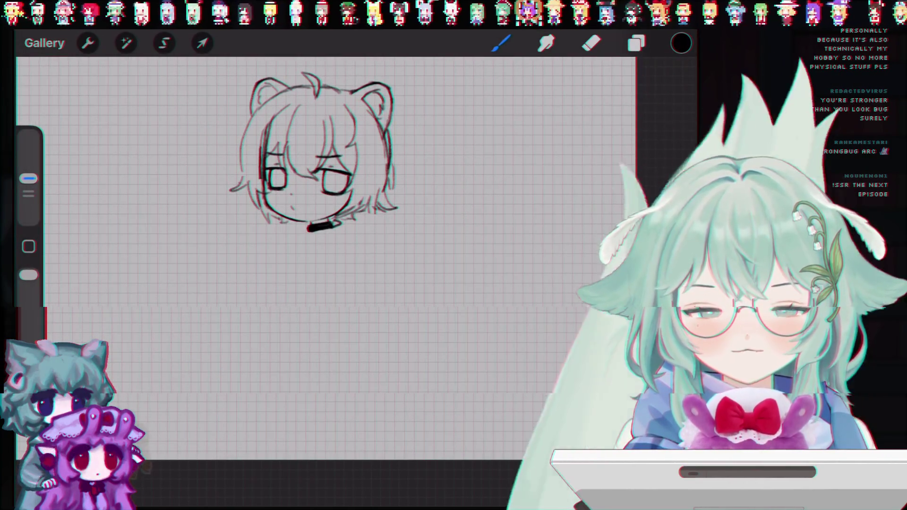
{"action": "key", "text": "l"}
{"action": "key", "text": "l"}
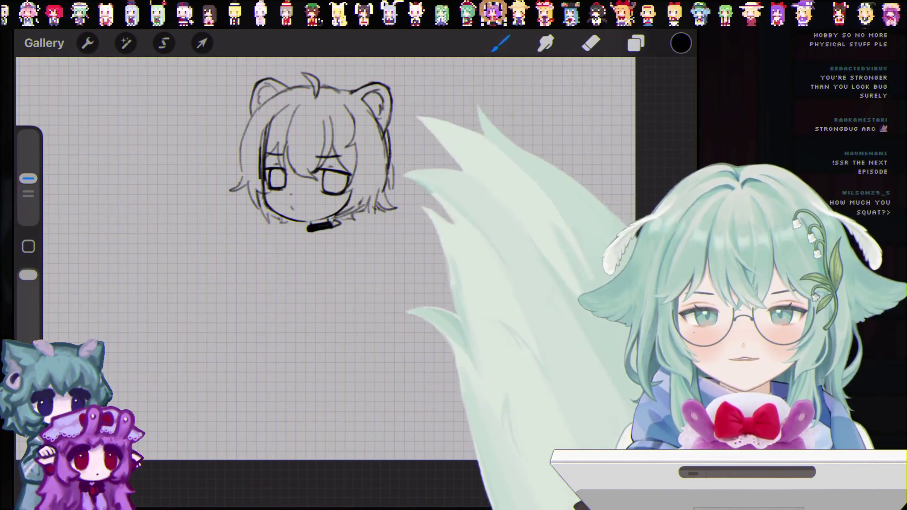
{"action": "key", "text": "ctrl+z"}
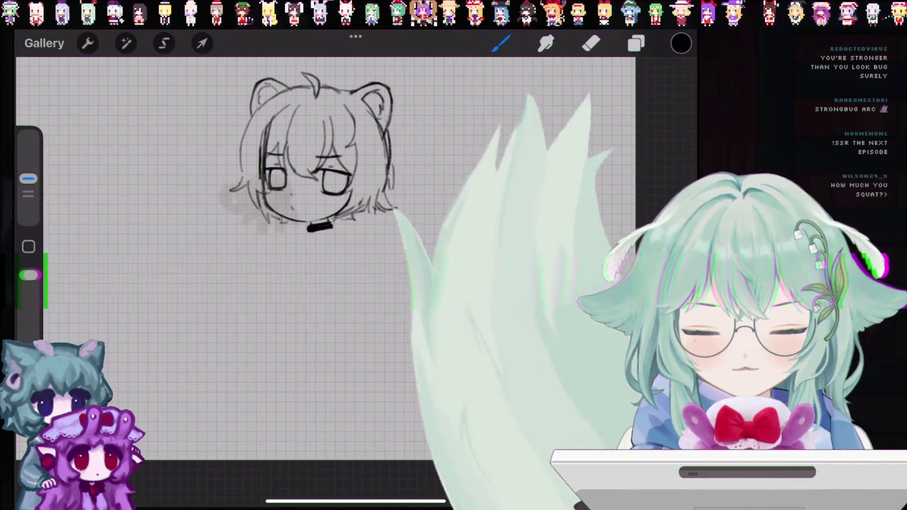
{"action": "key", "text": "ctrl+z"}
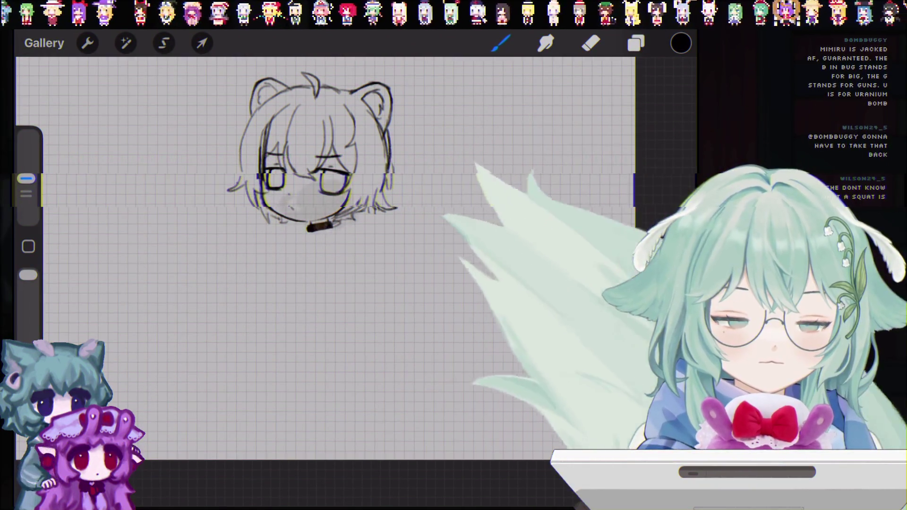
{"action": "key", "text": "ctrl+z"}
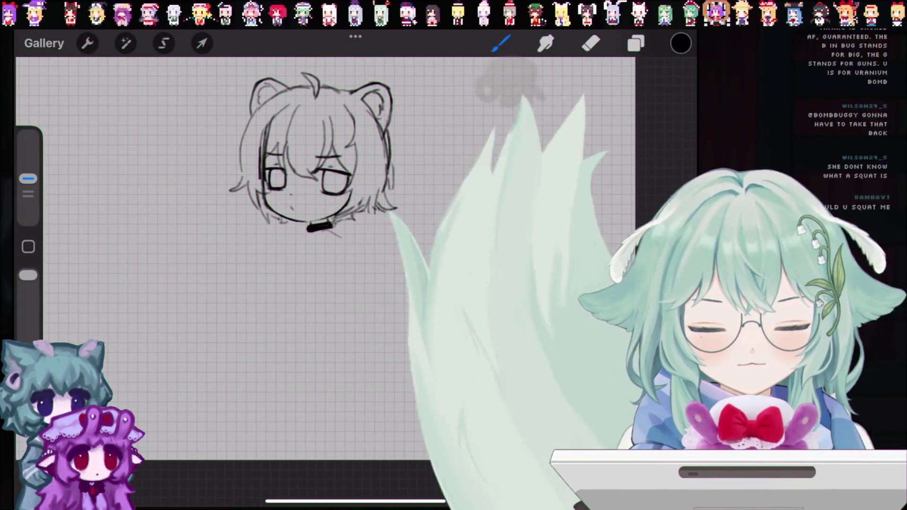
- Undo the line below the chin, briefly redo the collar stroke, then undo three more strokes
{"action": "key", "text": "ctrl+z"}
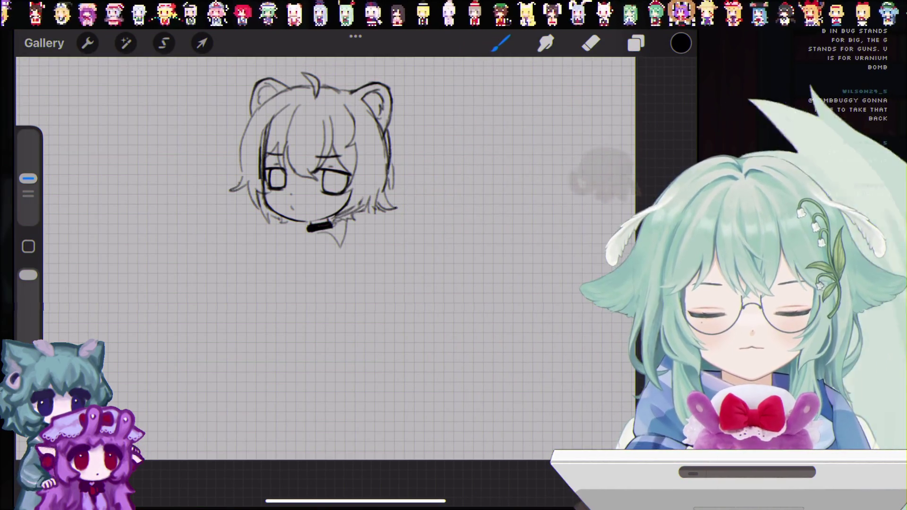
{"action": "key", "text": "ctrl+z"}
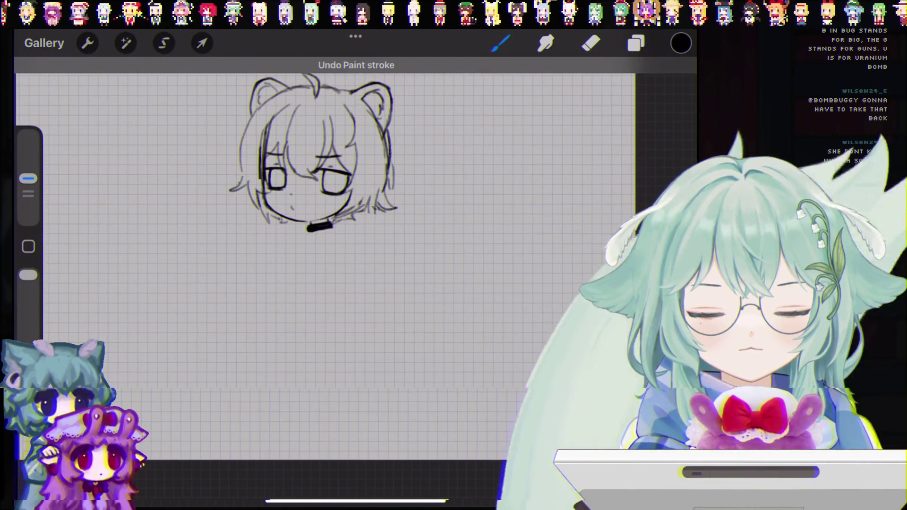
{"action": "key", "text": "ctrl+shift+z"}
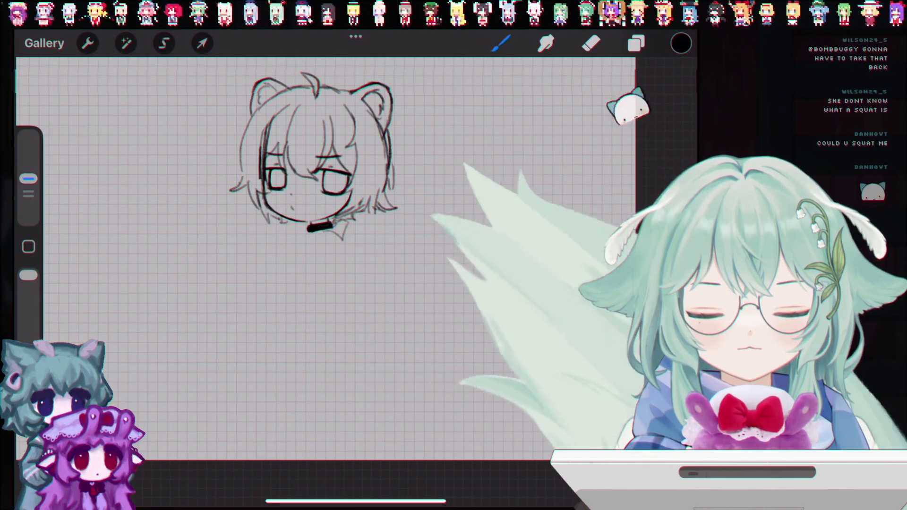
{"action": "key", "text": "ctrl+z"}
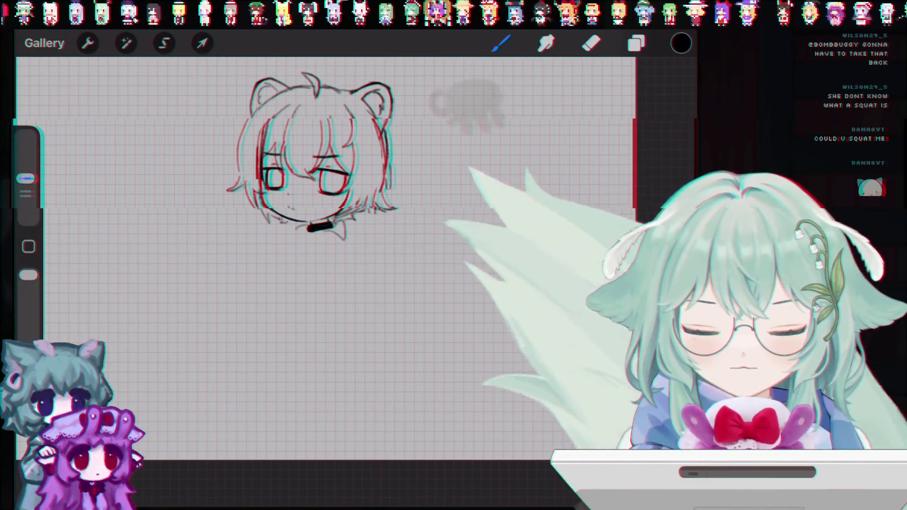
{"action": "key", "text": "ctrl+z"}
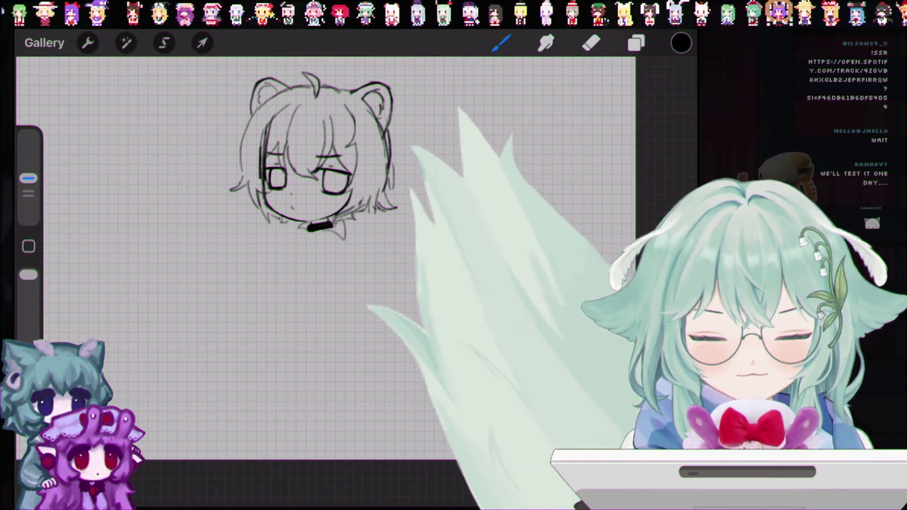
{"action": "key", "text": "ctrl+z"}
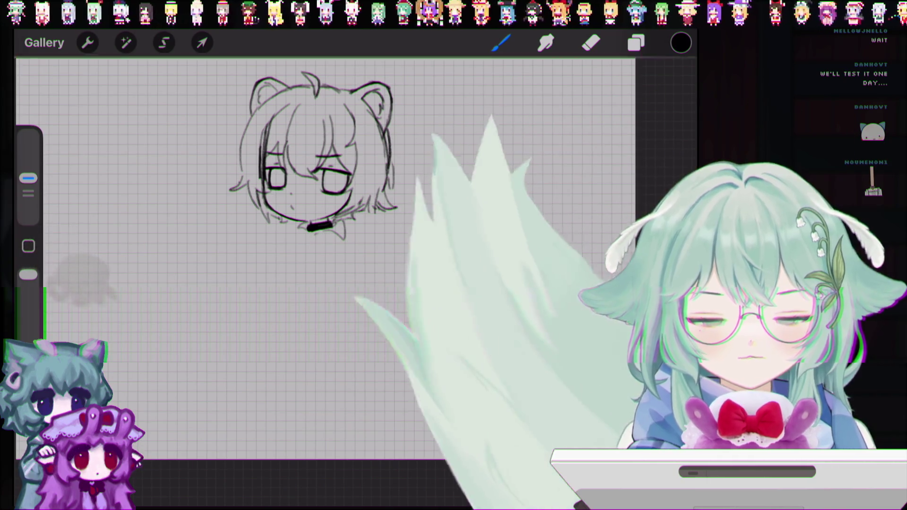
- Sketch a small stroke below the neck band, toggling undo and redo to compare
{"action": "key", "text": "ctrl+z"}
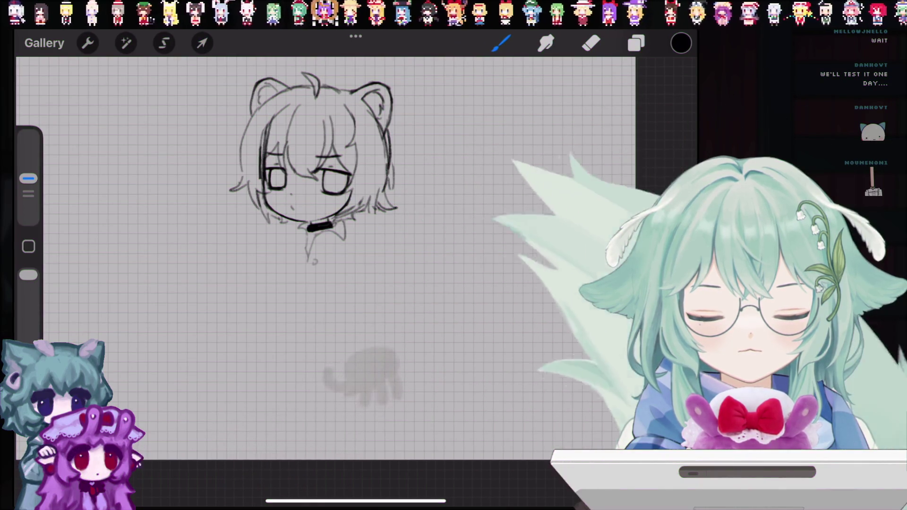
{"action": "left_click_drag", "start_coordinate": [308, 259], "coordinate": [307, 282]}
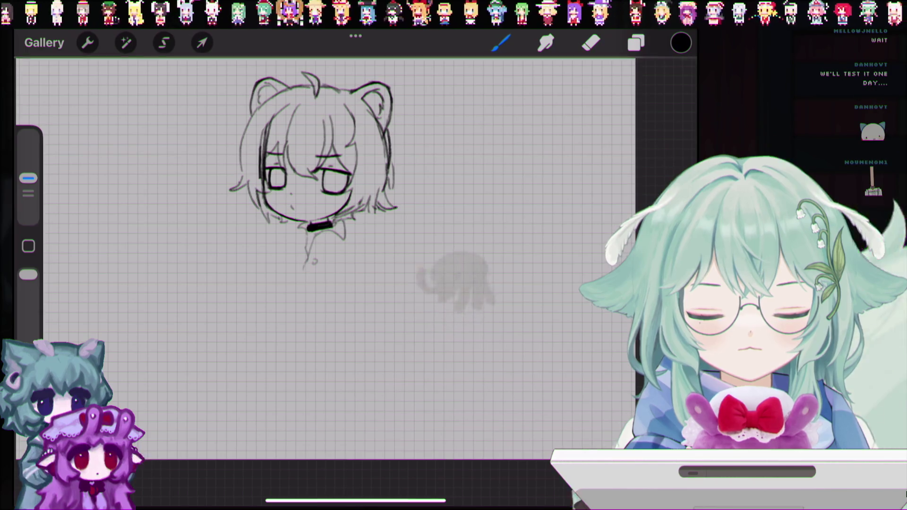
{"action": "key", "text": "ctrl+z"}
{"action": "key", "text": "ctrl+shift+z"}
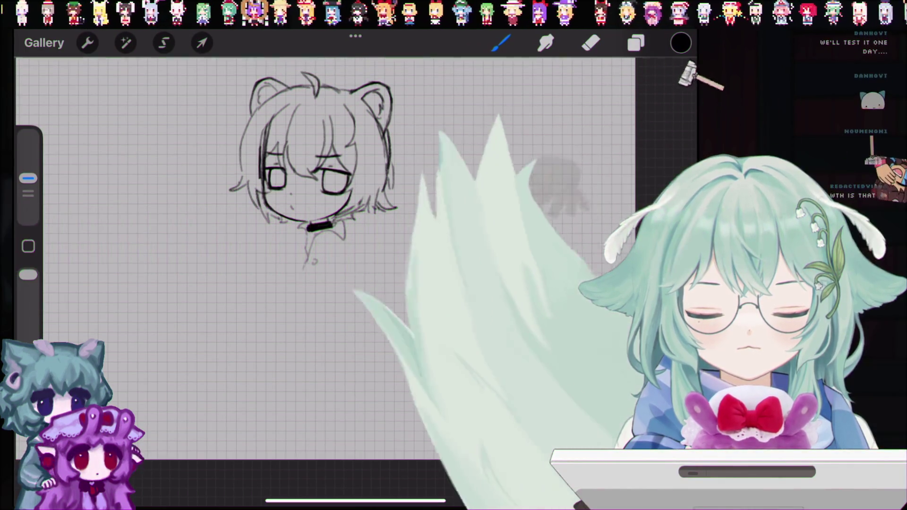
- Remove the small neck strokes and draw the lower body line bending down-left
{"action": "key", "text": "ctrl+z"}
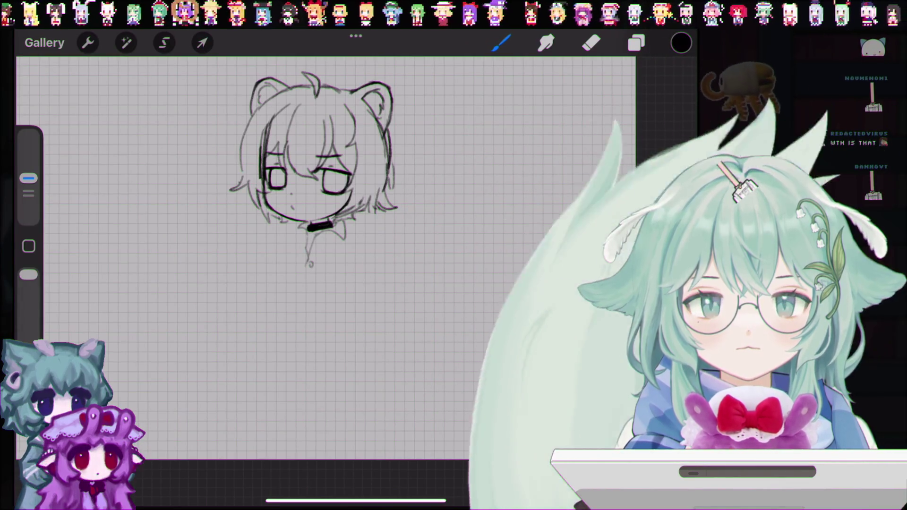
{"action": "key", "text": "ctrl+z"}
{"action": "key", "text": "ctrl+z"}
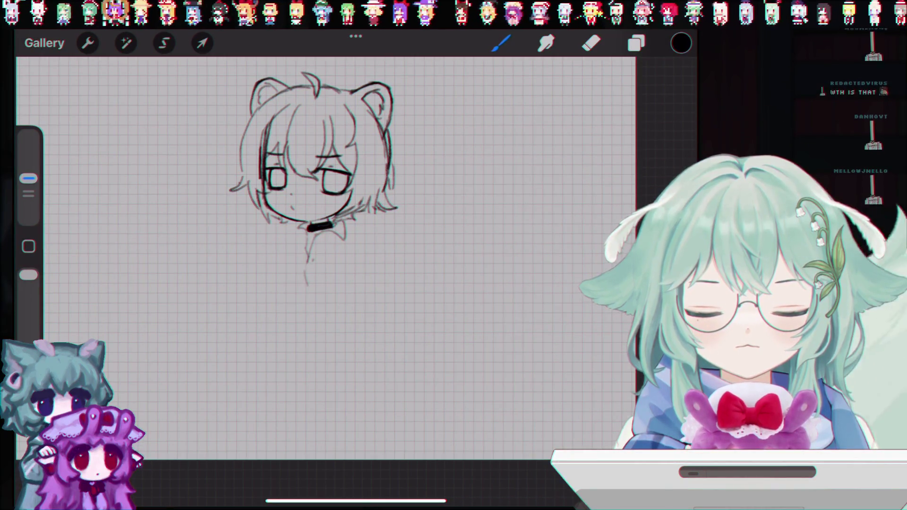
{"action": "key", "text": "ctrl+z"}
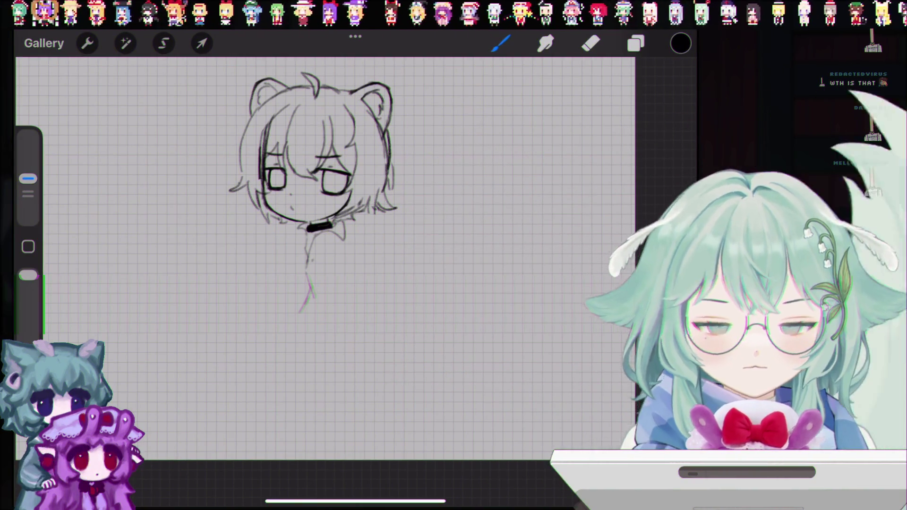
{"action": "key", "text": "ctrl+z"}
{"action": "left_click_drag", "start_coordinate": [313, 276], "coordinate": [303, 311]}
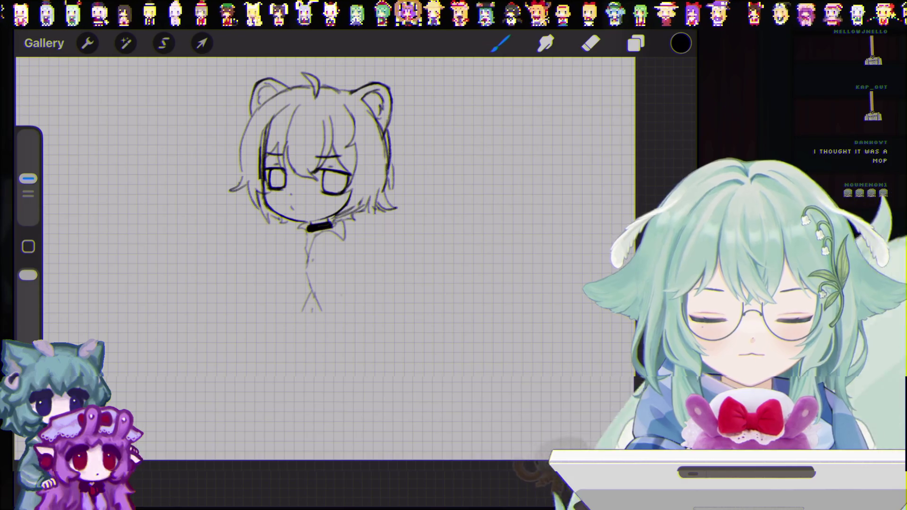
{"action": "key", "text": "ctrl+z"}
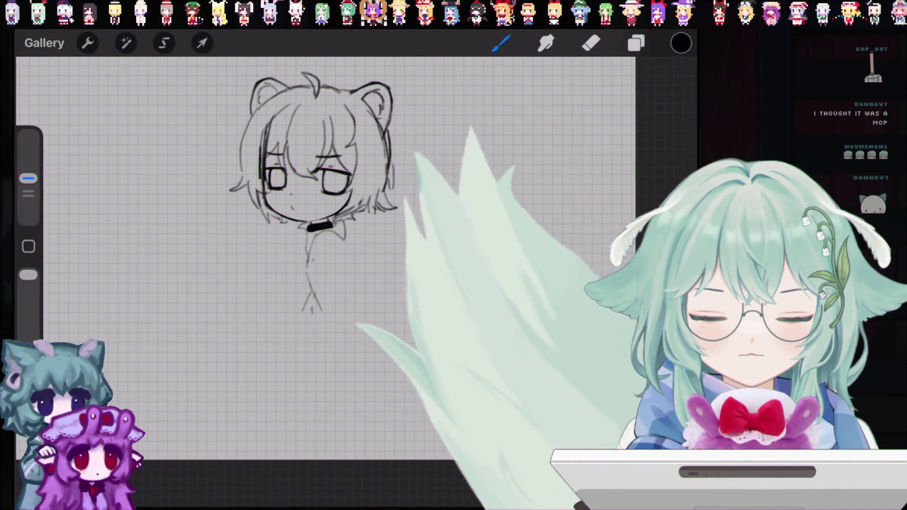
- Undo three recent pencil strokes on the torso sketch
{"action": "key", "text": "ctrl+z"}
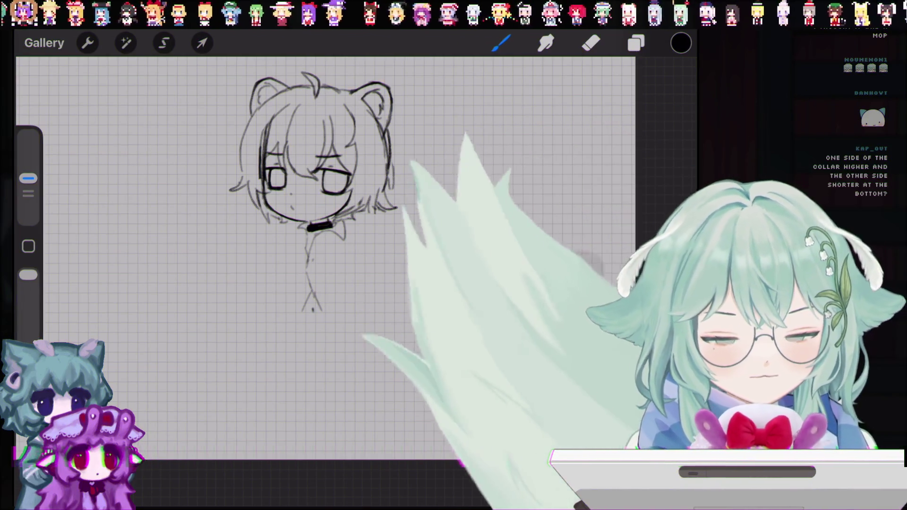
{"action": "key", "text": "ctrl+z"}
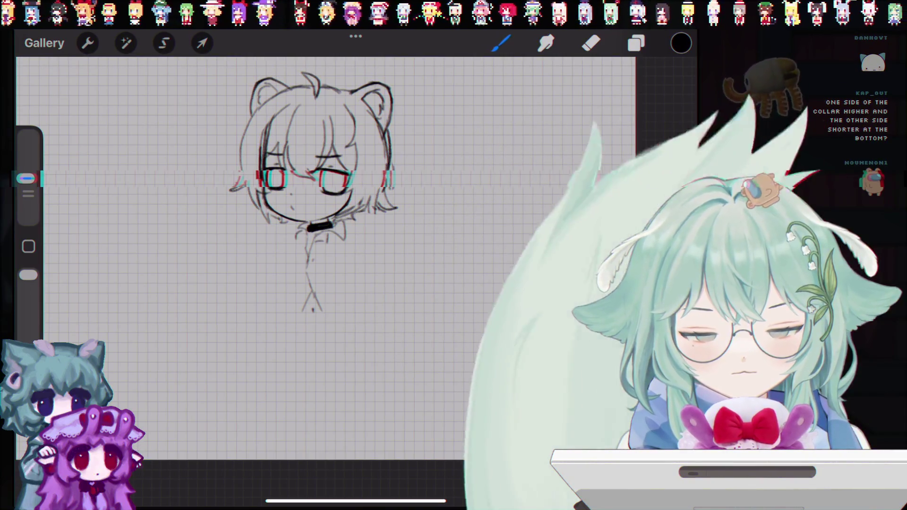
{"action": "key", "text": "ctrl+z"}
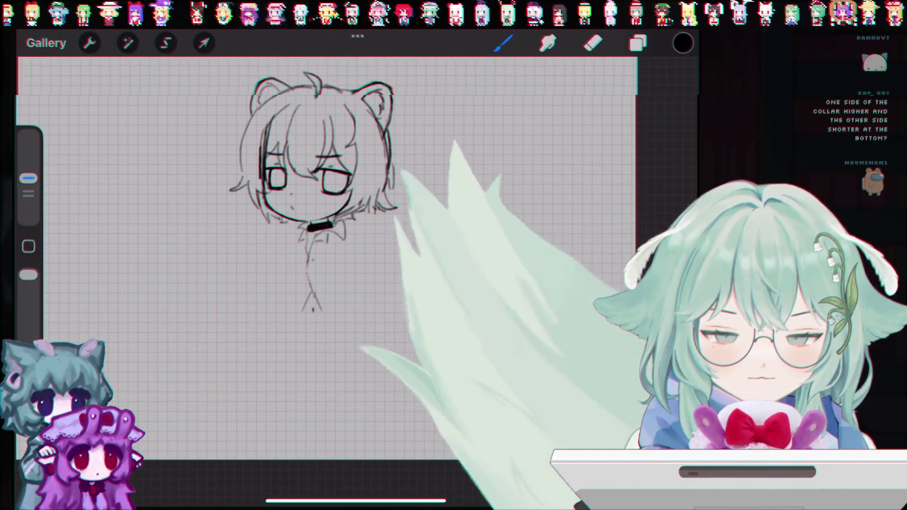
- Switch from the eraser back to the brush and open the layers list
{"action": "key", "text": "e"}
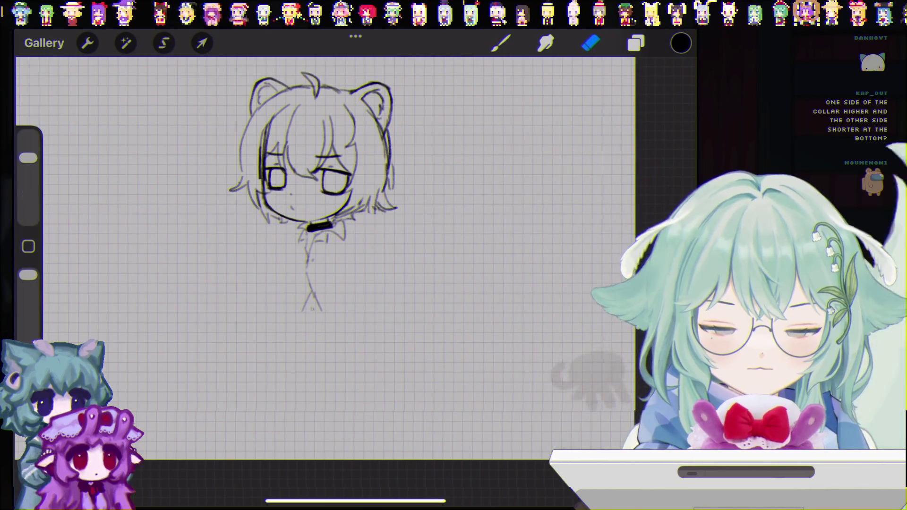
{"action": "key", "text": "b"}
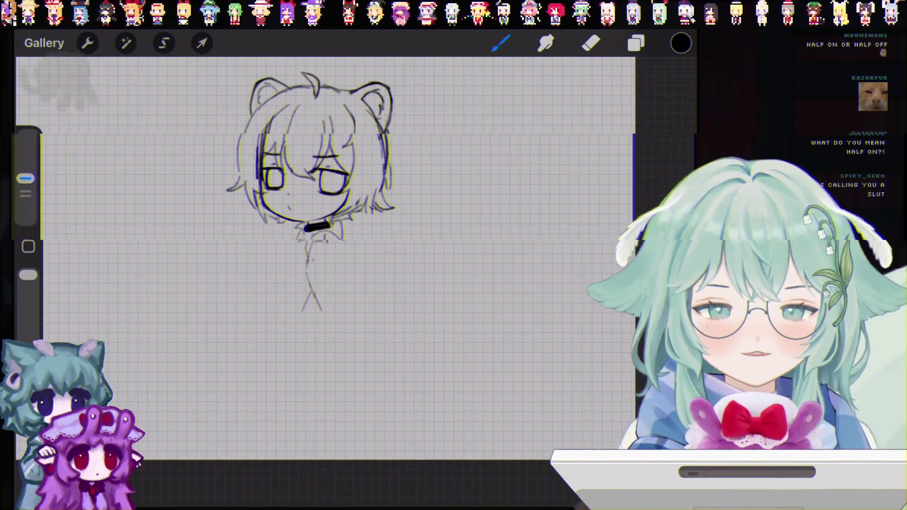
{"action": "left_click", "coordinate": [636, 43]}
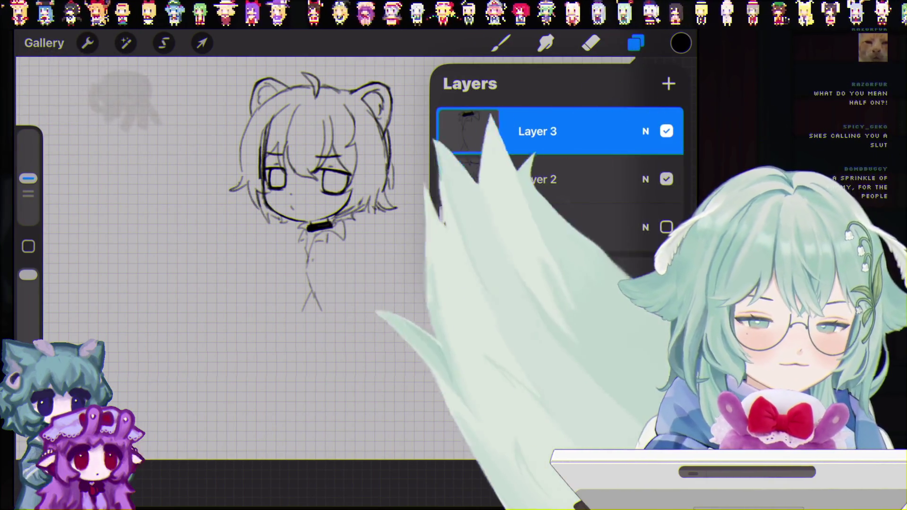
{"action": "left_click", "coordinate": [636, 43]}
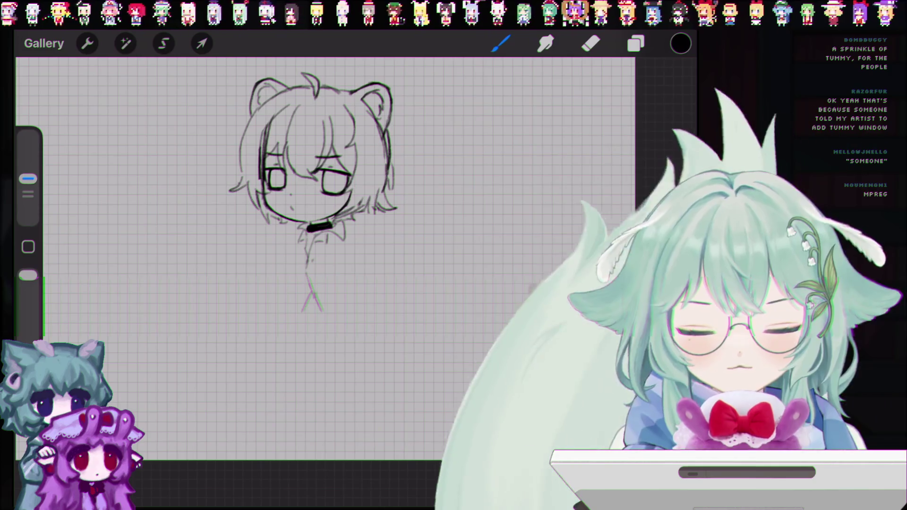
{"action": "left_click_drag", "start_coordinate": [280, 284], "coordinate": [287, 313]}
- Undo stray strokes near the torso, draw a vertical left body line, then undo further strokes
{"action": "key", "text": "ctrl+z"}
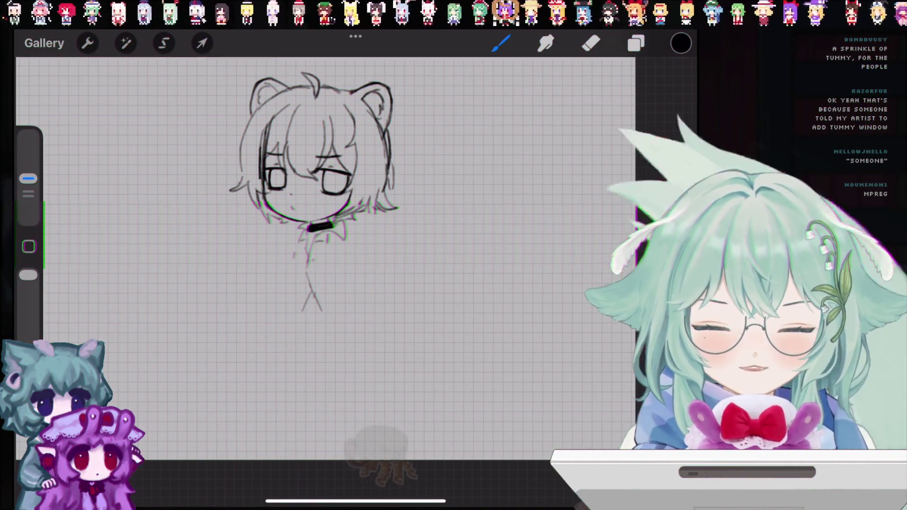
{"action": "key", "text": "ctrl+z"}
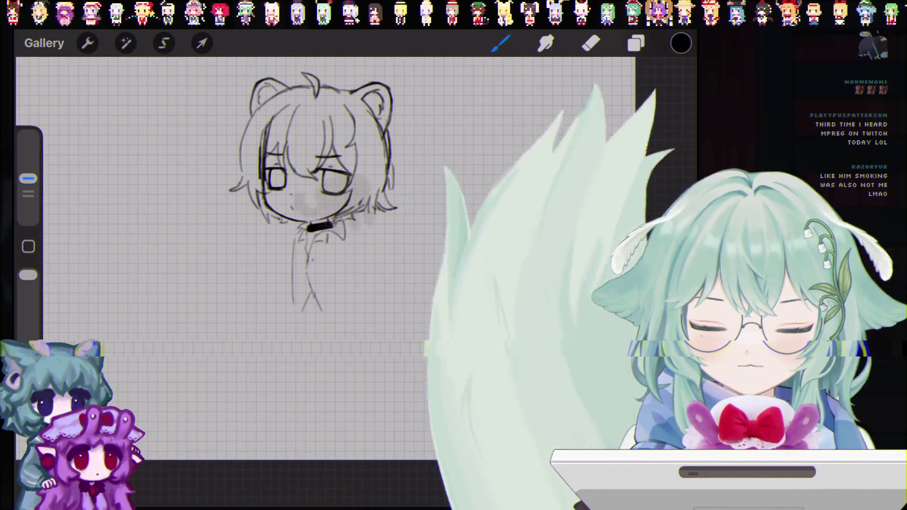
{"action": "key", "text": "ctrl+z"}
{"action": "left_click_drag", "start_coordinate": [286, 236], "coordinate": [283, 326]}
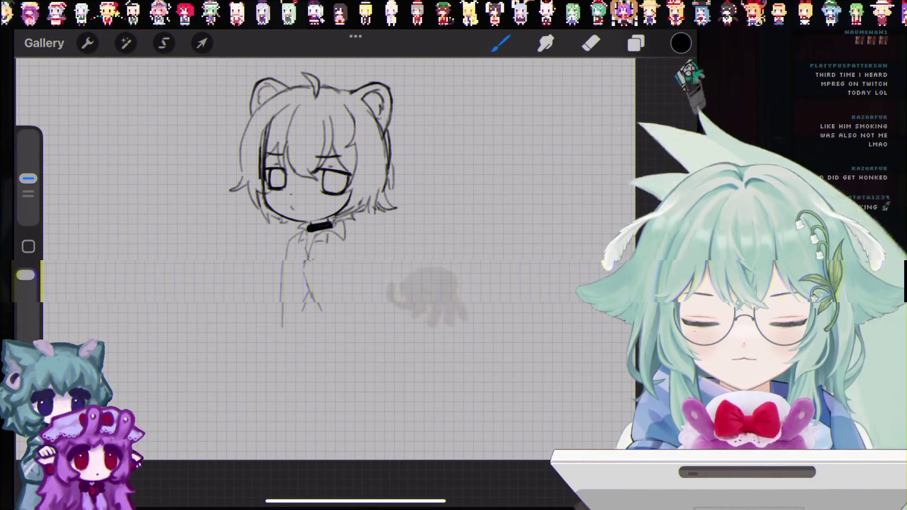
{"action": "key", "text": "ctrl+z"}
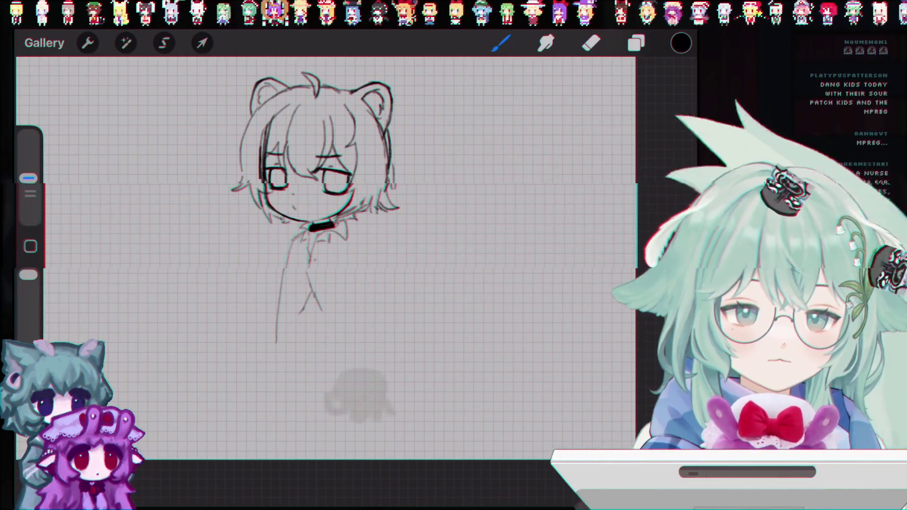
{"action": "key", "text": "ctrl+z"}
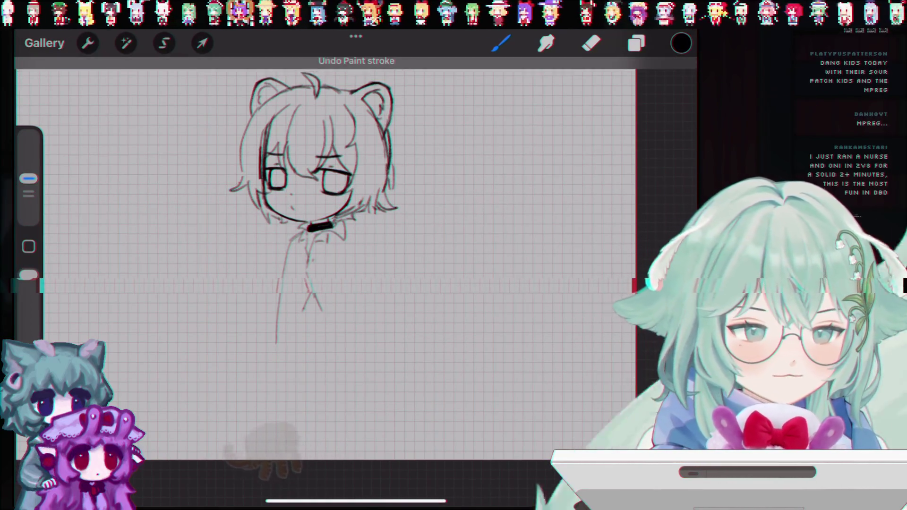